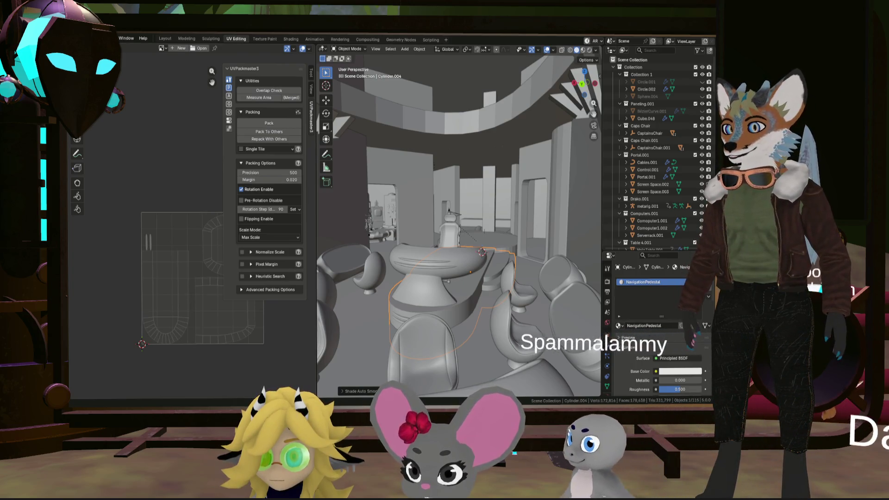
# Step: Orbit and zoom the Blender viewport to frame the whole ship interior around the pedestal
pyautogui.moveTo(477, 259)
pyautogui.mouseDown(button='middle')
pyautogui.moveTo(477, 300)
pyautogui.moveTo(463, 287)
pyautogui.mouseUp(button='middle')
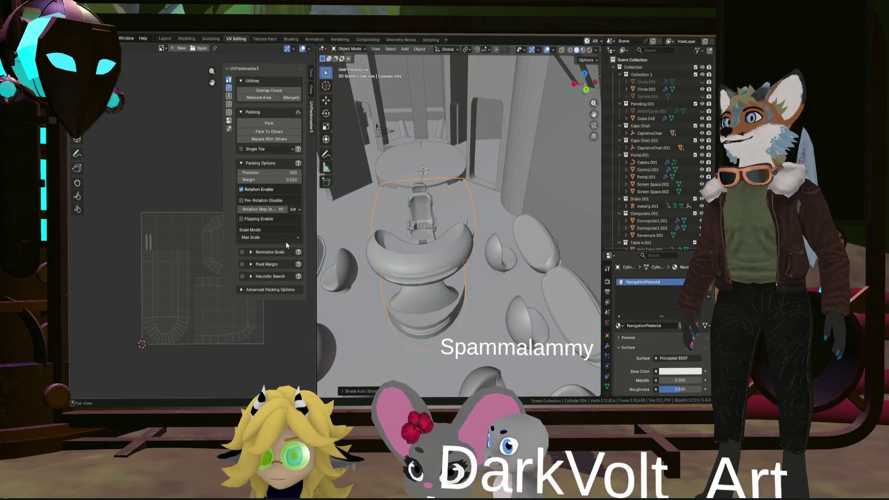
pyautogui.scroll(-5, 427, 259)
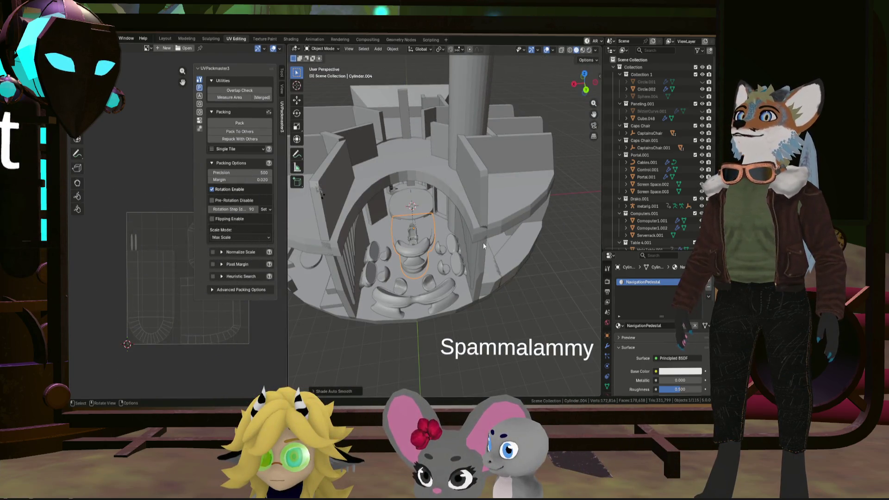
pyautogui.scroll(3, 429, 255)
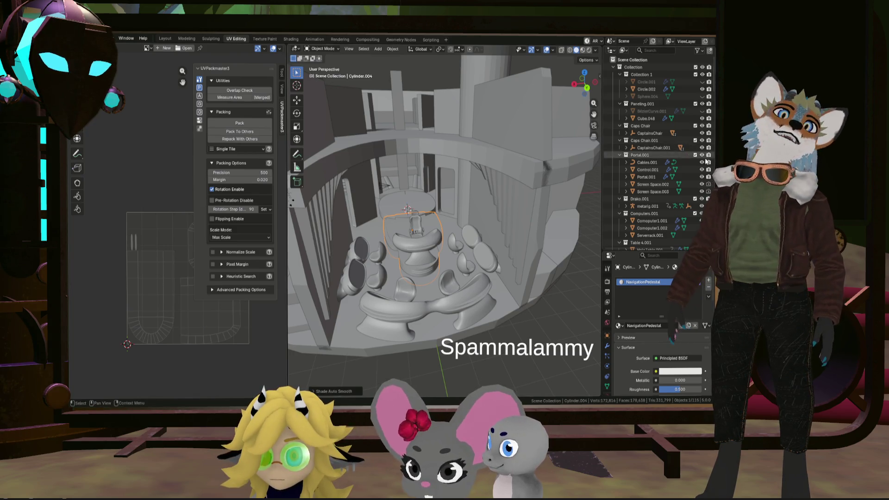
# Step: Select Circle.001 in the Outliner and scroll down to the Greeble collection
pyautogui.click(663, 83)
pyautogui.scroll(-10, 667, 163)
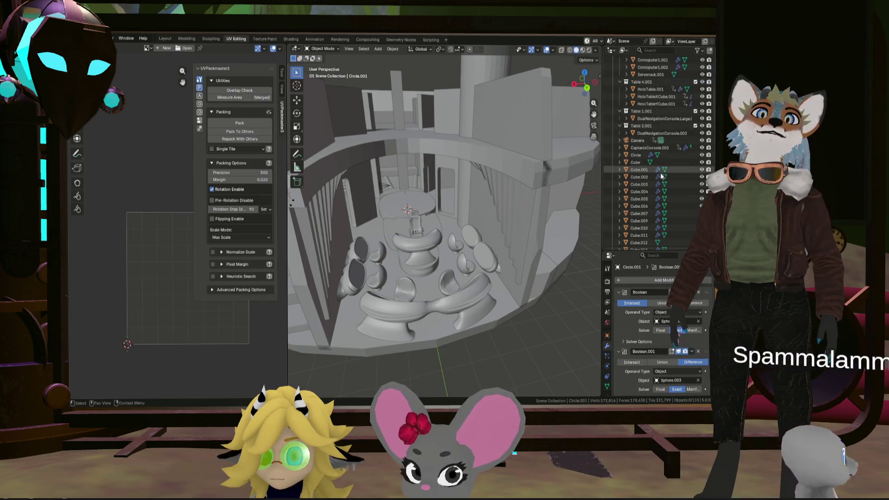
pyautogui.scroll(-8, 665, 170)
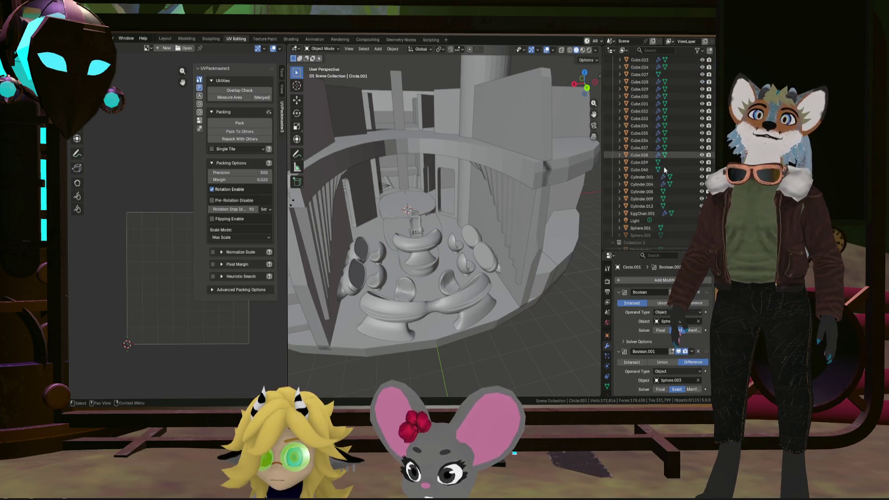
pyautogui.scroll(-7, 662, 170)
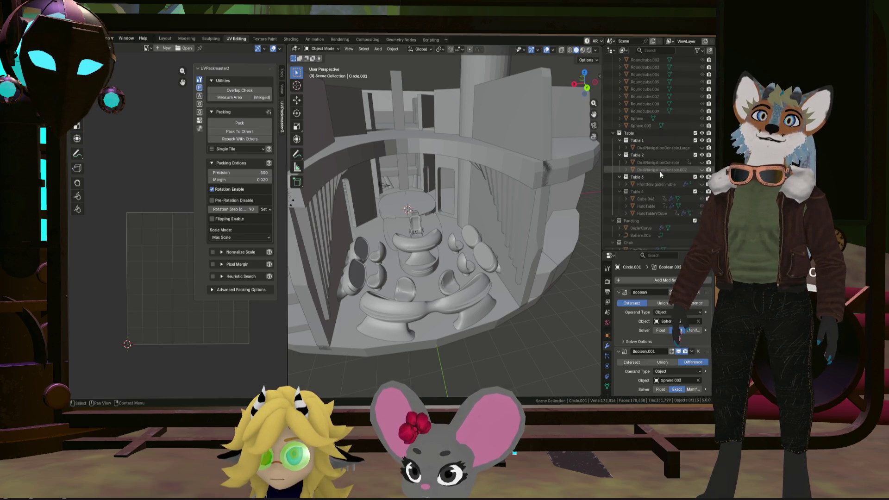
pyautogui.scroll(-1, 674, 185)
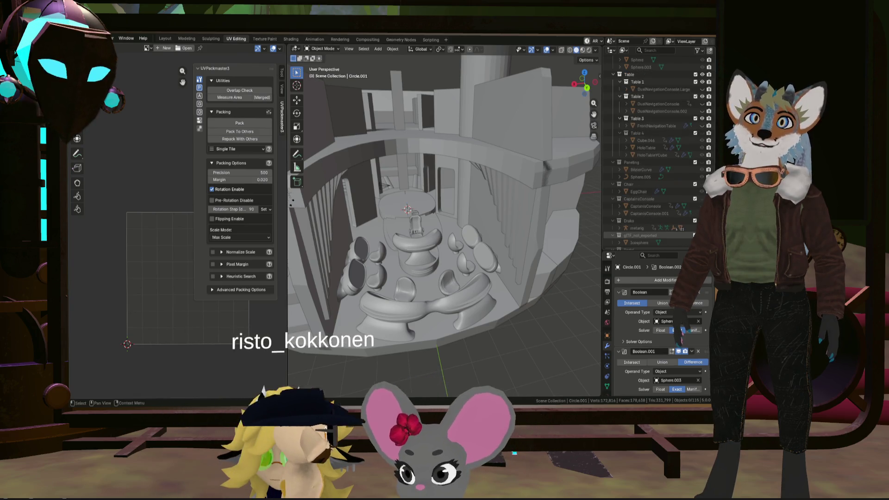
pyautogui.scroll(-4, 657, 148)
pyautogui.scroll(-5, 658, 235)
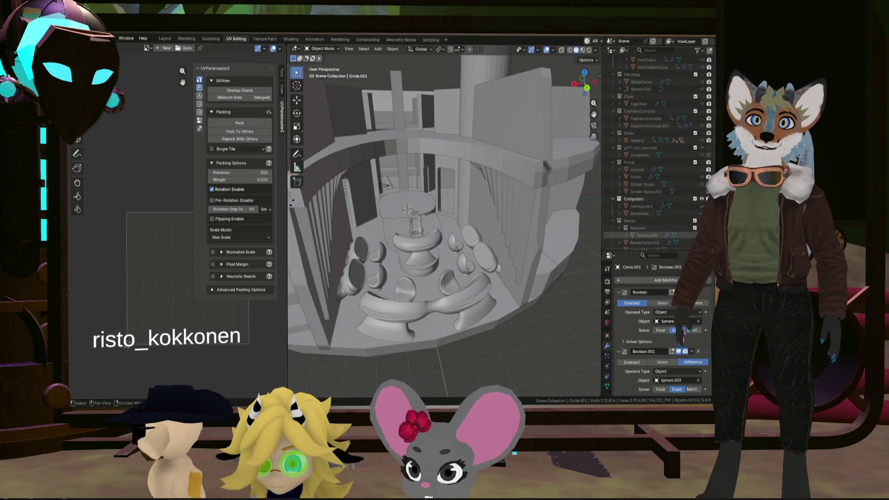
pyautogui.scroll(-5, 657, 149)
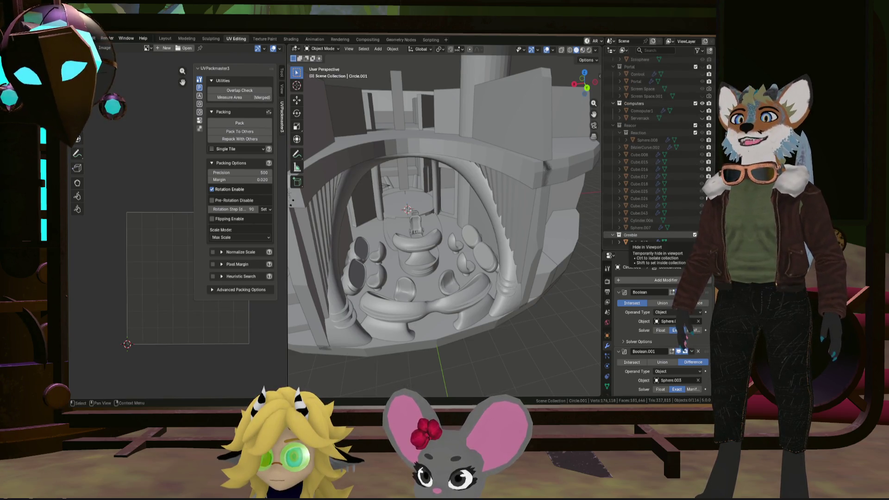
# Step: Select the arch Cube.047 plus staircase Cube.048 and widen the UV editor to show their layout
pyautogui.scroll(4, 487, 205)
pyautogui.moveTo(487, 205)
pyautogui.mouseDown(button='middle')
pyautogui.moveTo(482, 213)
pyautogui.moveTo(529, 218)
pyautogui.mouseUp(button='middle')
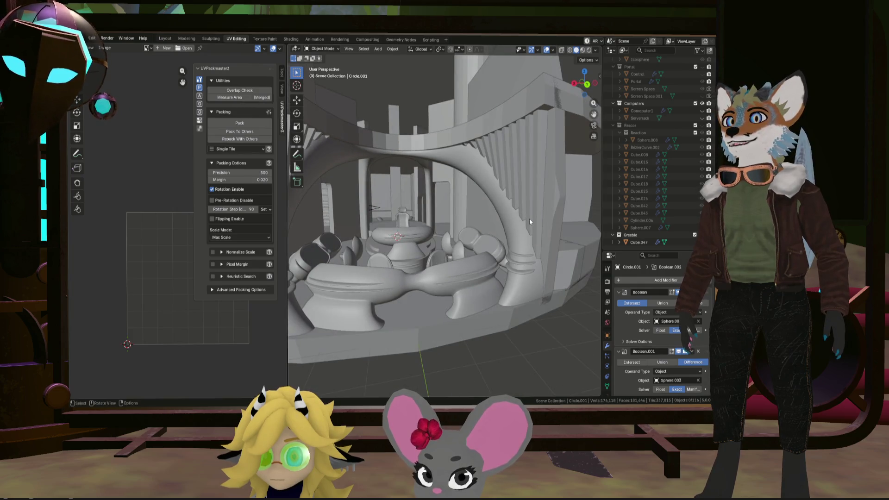
pyautogui.click(528, 222)
pyautogui.click(520, 233)
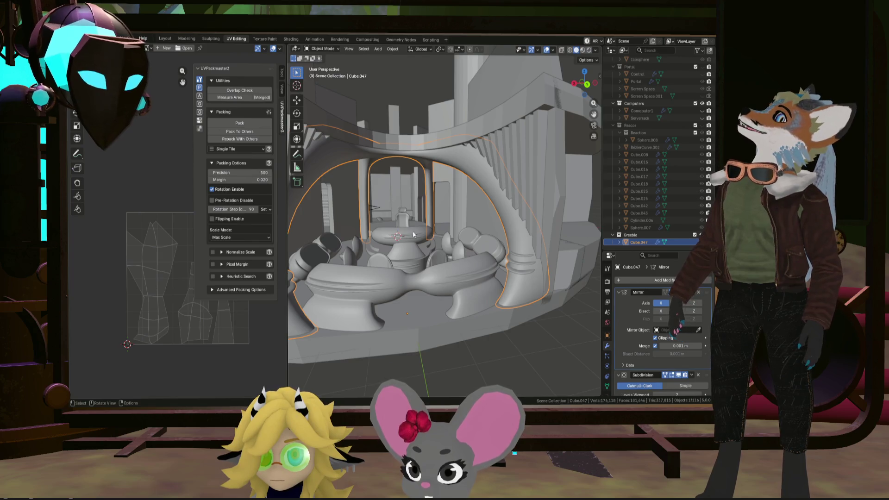
pyautogui.moveTo(288, 333)
pyautogui.mouseDown()
pyautogui.moveTo(436, 334)
pyautogui.moveTo(342, 333)
pyautogui.mouseUp()
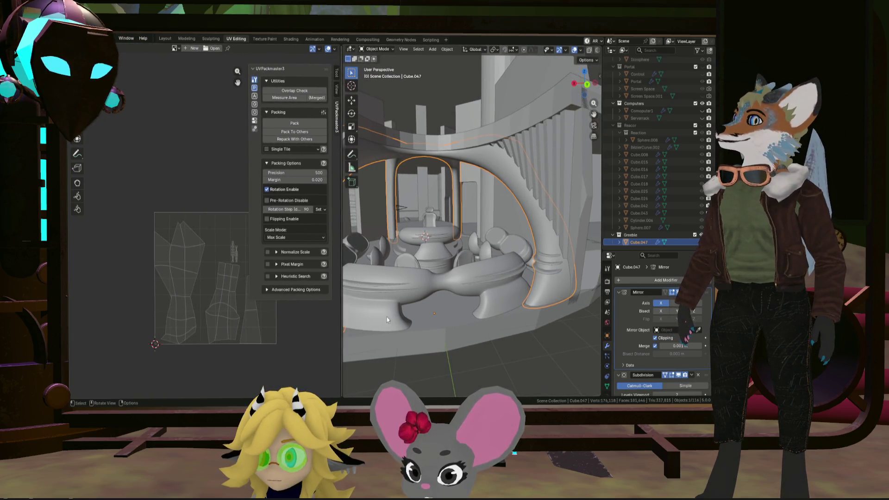
pyautogui.keyDown('shift'); pyautogui.click(568, 193); pyautogui.keyUp('shift')
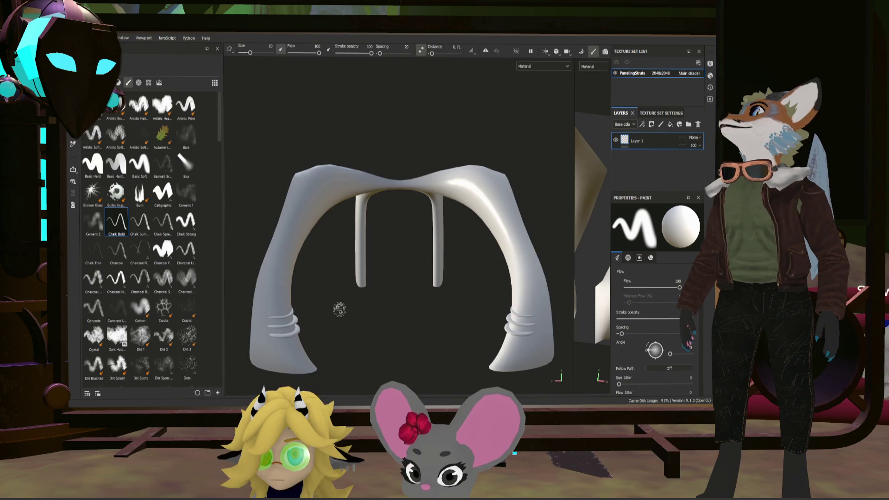
# Step: Widen the 2D UV view, then orbit and zoom onto the arch's fluted sides
pyautogui.moveTo(339, 309)
pyautogui.keyDown('alt'); pyautogui.mouseDown()
pyautogui.moveTo(338, 302)
pyautogui.moveTo(403, 294)
pyautogui.moveTo(312, 304)
pyautogui.moveTo(360, 310)
pyautogui.mouseUp(); pyautogui.keyUp('alt')
pyautogui.moveTo(573, 235)
pyautogui.mouseDown()
pyautogui.moveTo(319, 244)
pyautogui.moveTo(528, 250)
pyautogui.mouseUp()
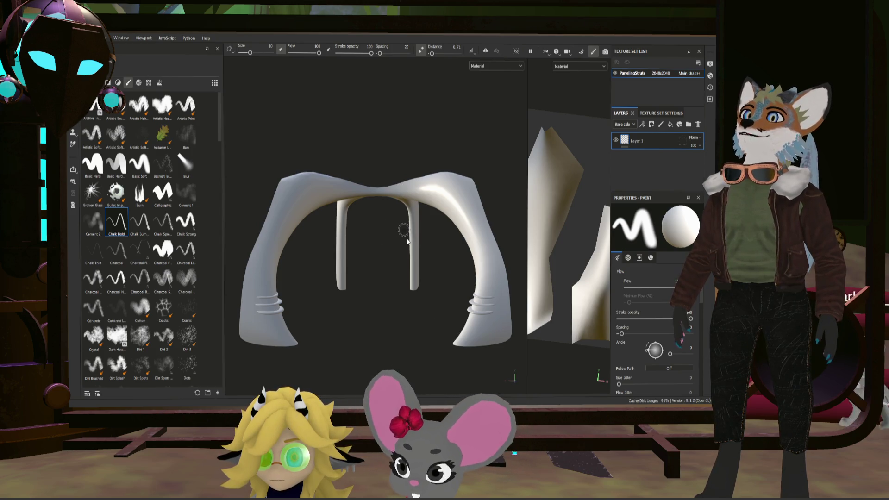
pyautogui.moveTo(412, 236)
pyautogui.keyDown('alt'); pyautogui.mouseDown()
pyautogui.moveTo(293, 212)
pyautogui.moveTo(433, 262)
pyautogui.moveTo(360, 268)
pyautogui.moveTo(429, 290)
pyautogui.moveTo(413, 277)
pyautogui.moveTo(397, 278)
pyautogui.moveTo(417, 290)
pyautogui.moveTo(386, 279)
pyautogui.mouseUp(); pyautogui.keyUp('alt')
pyautogui.scroll(3, 408, 278)
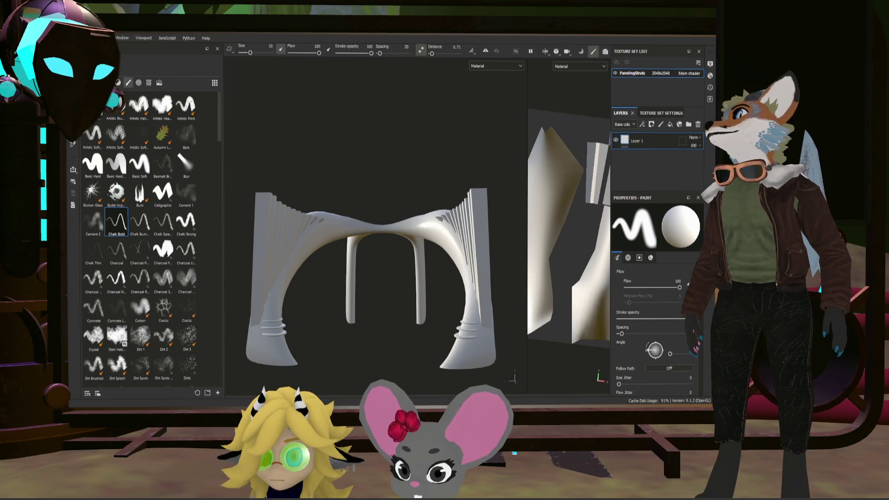
# Step: Show the Materials shelf and add a fill layer above Layer 1 with a black base colour
pyautogui.click(118, 83)
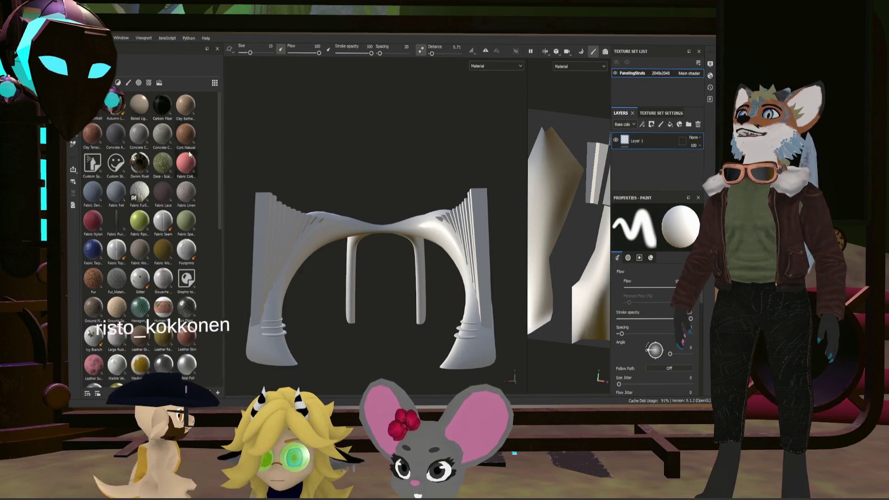
pyautogui.click(668, 125)
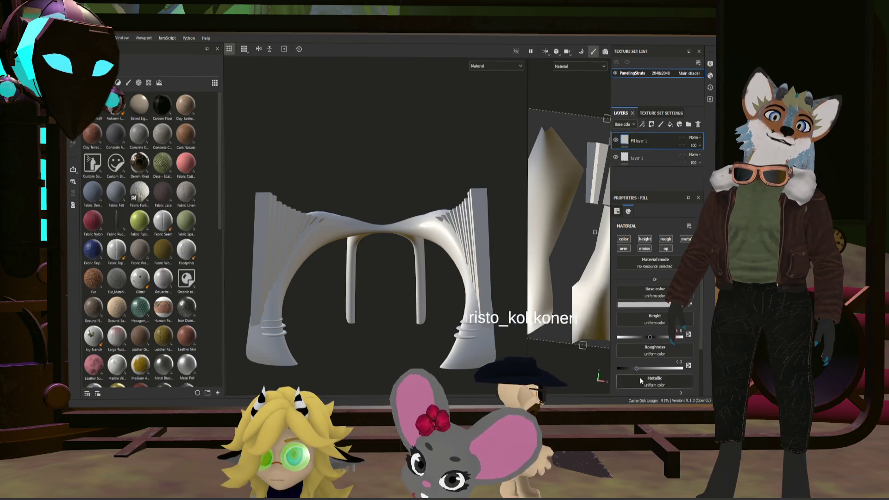
pyautogui.scroll(-2, 655, 315)
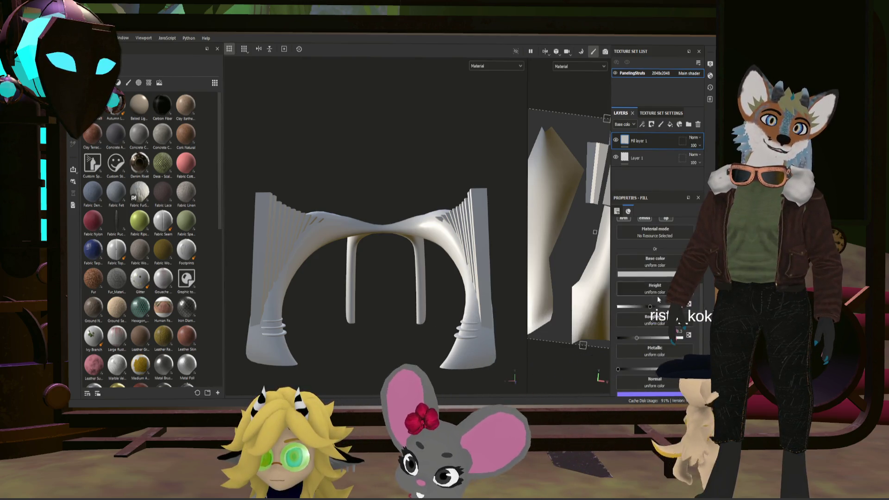
pyautogui.click(563, 363)
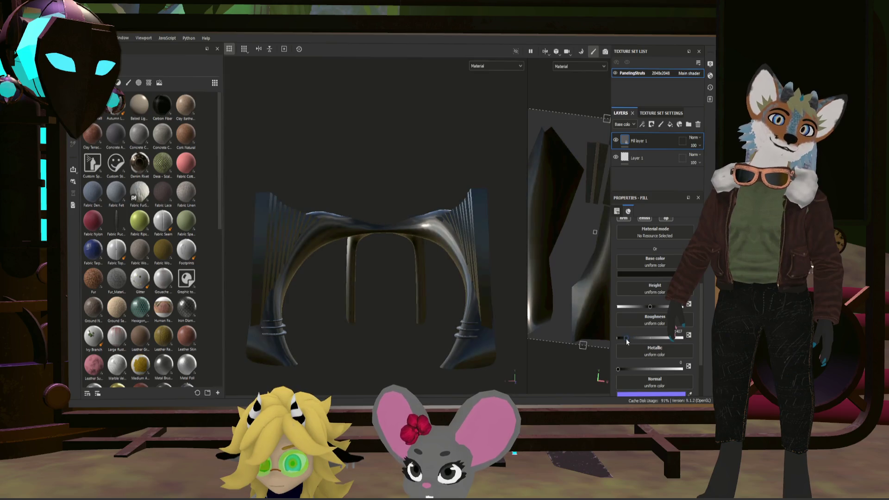
# Step: Give Fill layer 1 roughness about 0.63 and metallic 0.9447 for a dark metal look
pyautogui.moveTo(639, 338); pyautogui.dragTo(661, 342)
pyautogui.moveTo(622, 369)
pyautogui.mouseDown()
pyautogui.moveTo(680, 369)
pyautogui.moveTo(659, 341)
pyautogui.mouseUp()
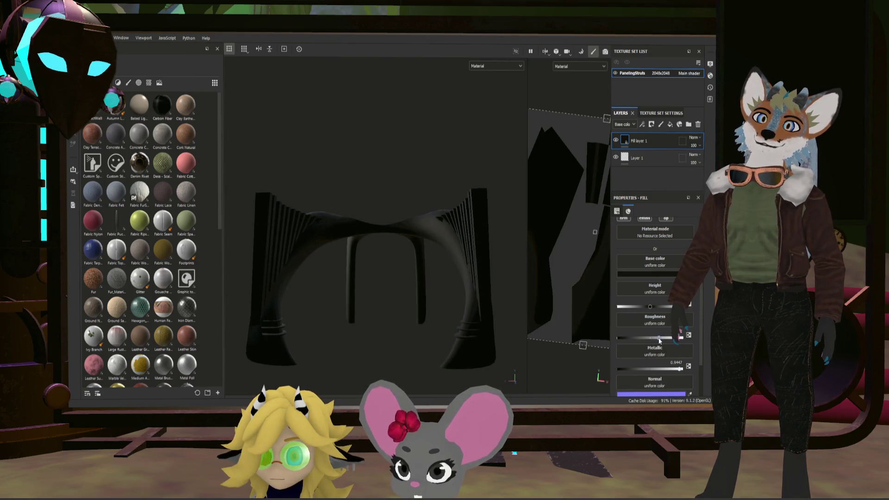
pyautogui.moveTo(461, 264)
pyautogui.keyDown('alt'); pyautogui.mouseDown()
pyautogui.moveTo(423, 270)
pyautogui.moveTo(520, 293)
pyautogui.mouseUp(); pyautogui.keyUp('alt')
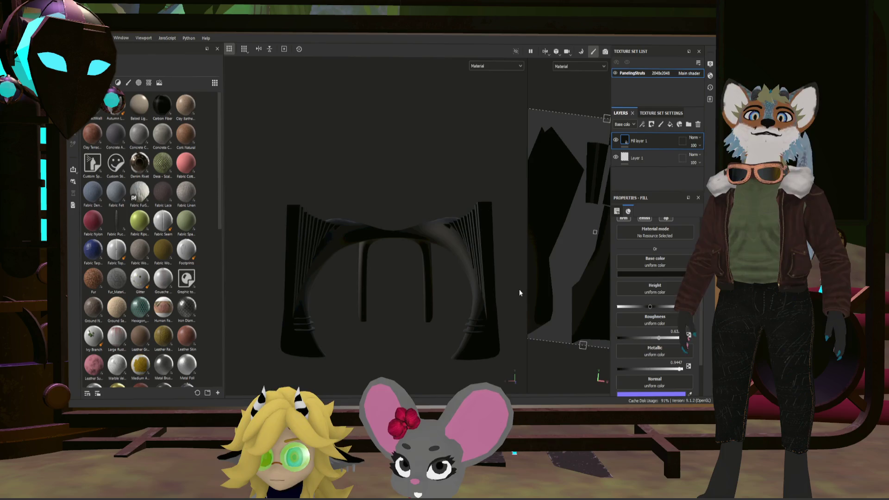
# Step: Add Fill layer 2 beneath Fill layer 1 with lowered roughness and metallic 0.8543
pyautogui.click(670, 124)
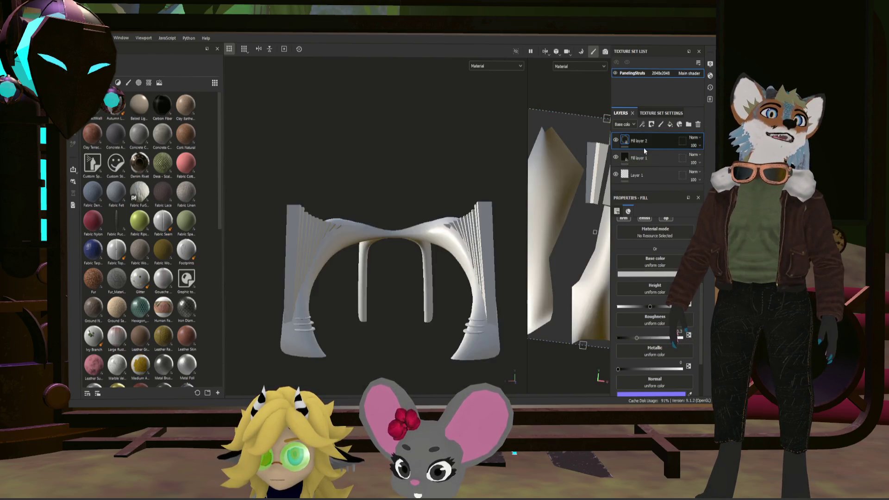
pyautogui.moveTo(653, 171); pyautogui.dragTo(654, 170)
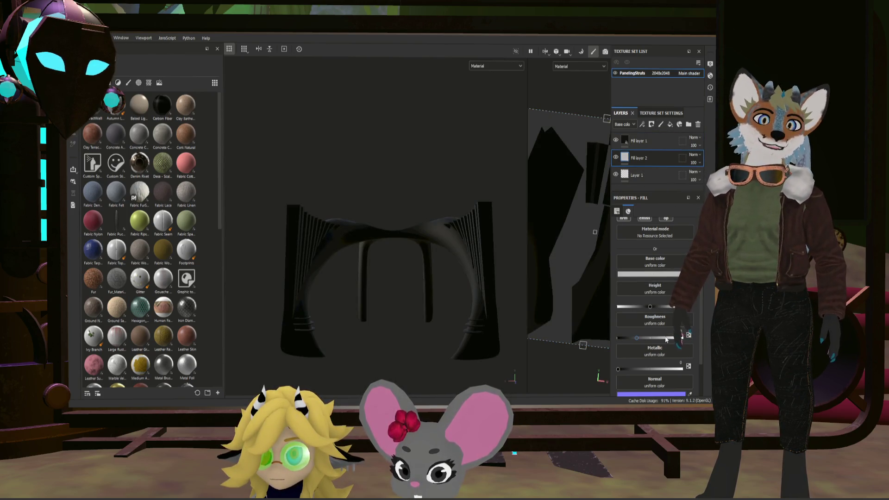
pyautogui.moveTo(638, 341); pyautogui.dragTo(624, 335)
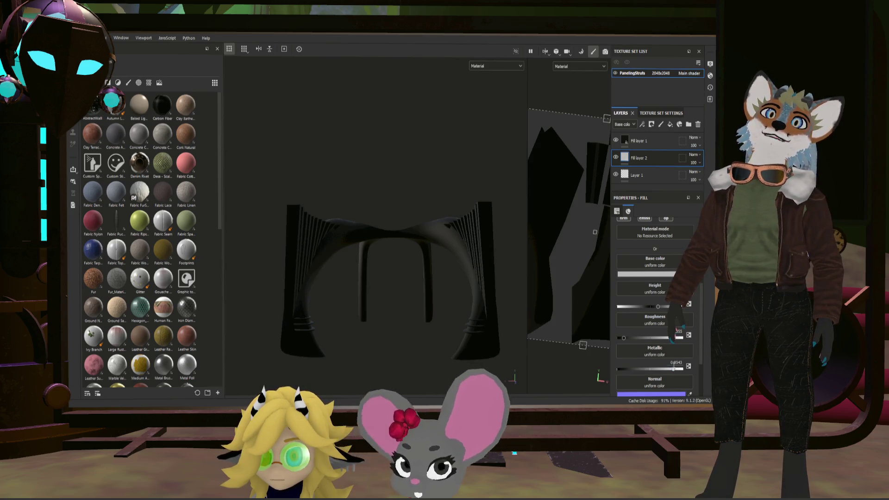
pyautogui.moveTo(619, 369); pyautogui.dragTo(673, 369)
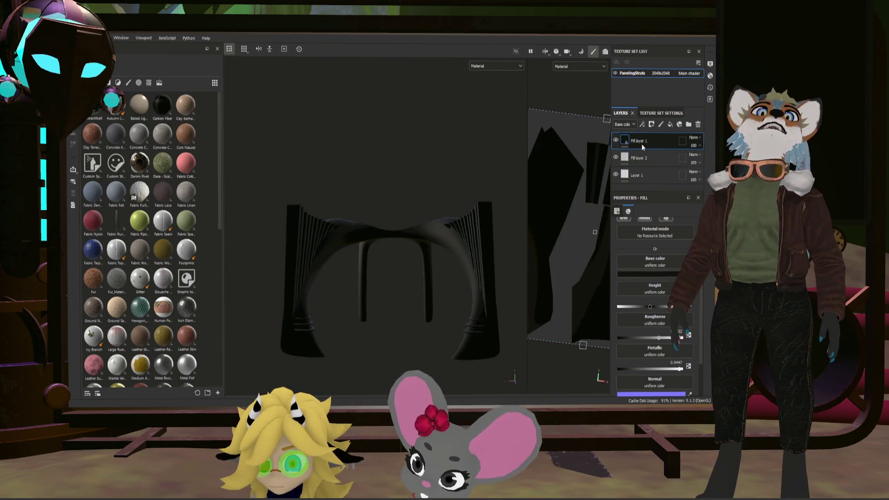
pyautogui.click(620, 139)
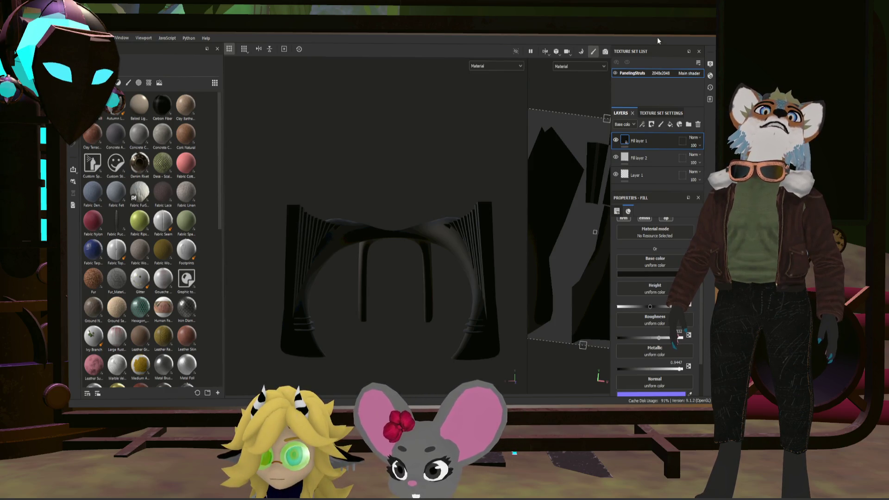
# Step: Add a black mask to Fill layer 1 and polygon-fill the arch's frame faces back to black metal
pyautogui.click(652, 124)
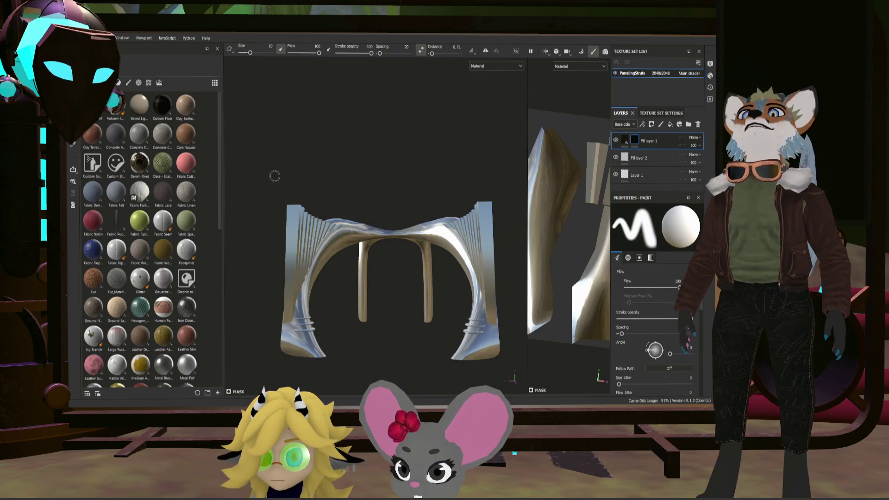
pyautogui.press('4')
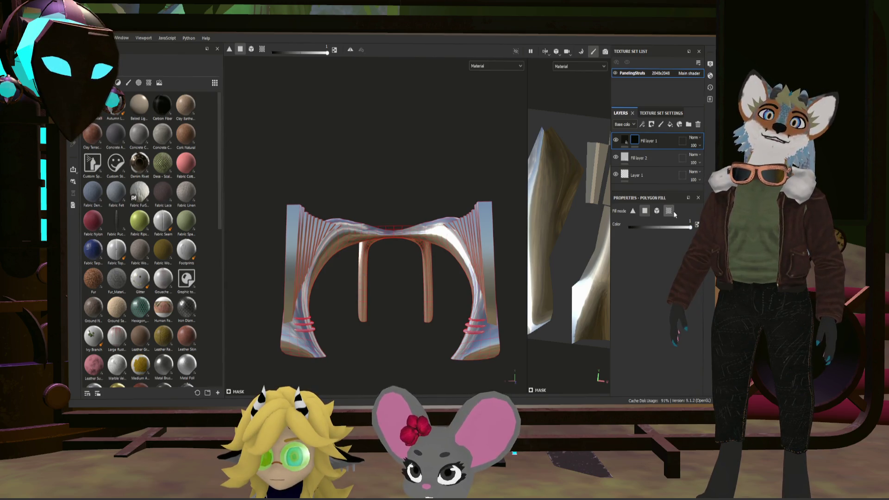
pyautogui.click(490, 342)
pyautogui.scroll(5, 345, 287)
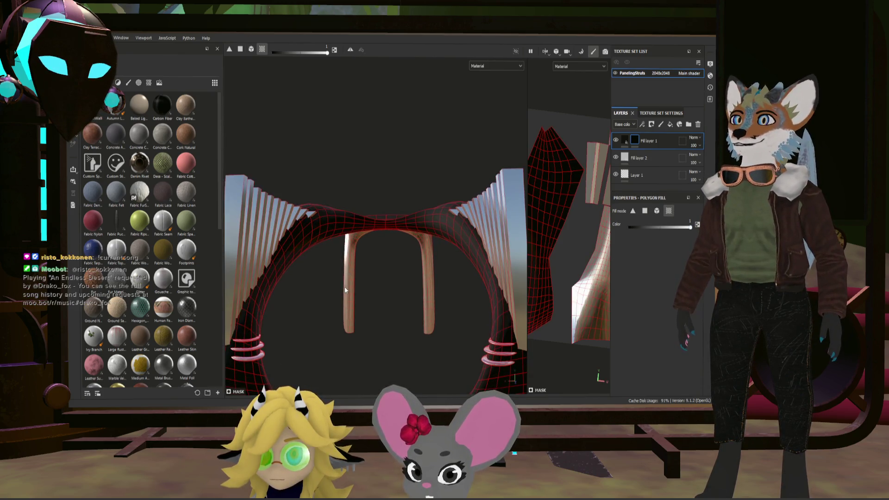
pyautogui.keyDown('alt'); pyautogui.moveTo(375, 279); pyautogui.dragTo(356, 269); pyautogui.keyUp('alt')
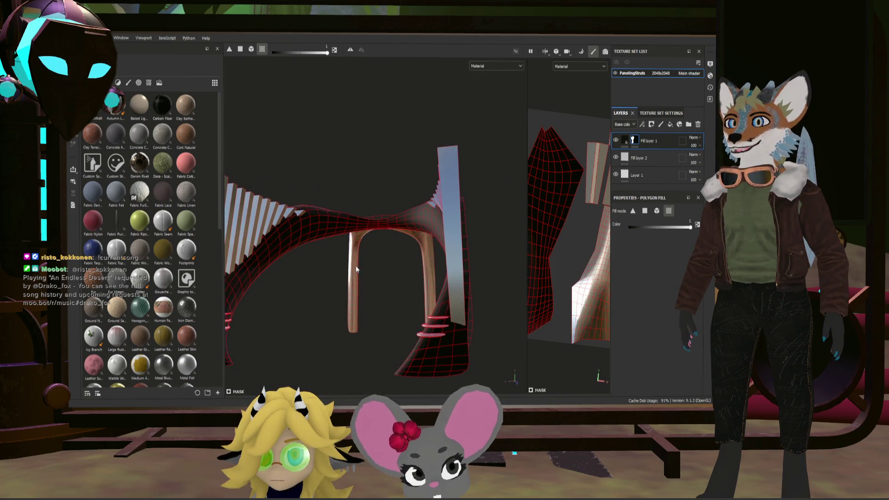
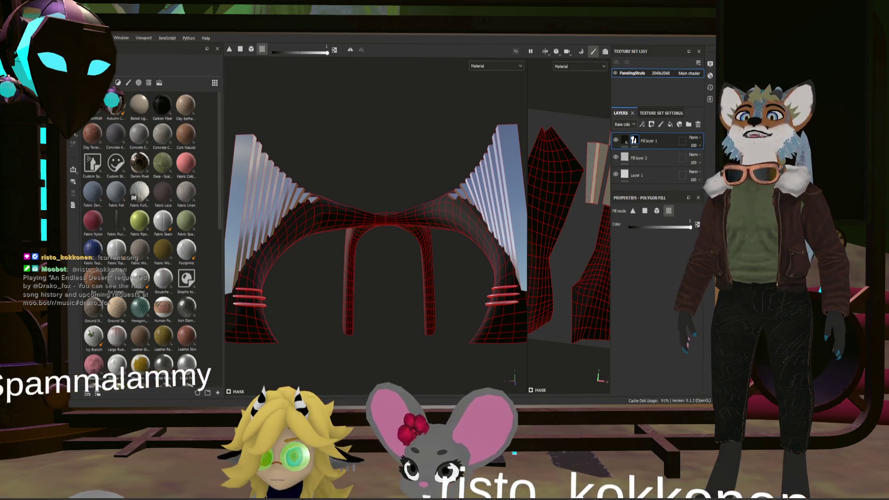
# Step: Drag the Stylized Wood Rough material from the shelf onto the arch and frame it
pyautogui.keyDown('alt'); pyautogui.moveTo(389, 254); pyautogui.dragTo(390, 276); pyautogui.keyUp('alt')
pyautogui.keyDown('alt'); pyautogui.moveTo(391, 276); pyautogui.dragTo(401, 245, button='middle'); pyautogui.keyUp('alt')
pyautogui.moveTo(401, 245)
pyautogui.keyDown('alt'); pyautogui.mouseDown()
pyautogui.moveTo(416, 254)
pyautogui.moveTo(410, 261)
pyautogui.mouseUp(); pyautogui.keyUp('alt')
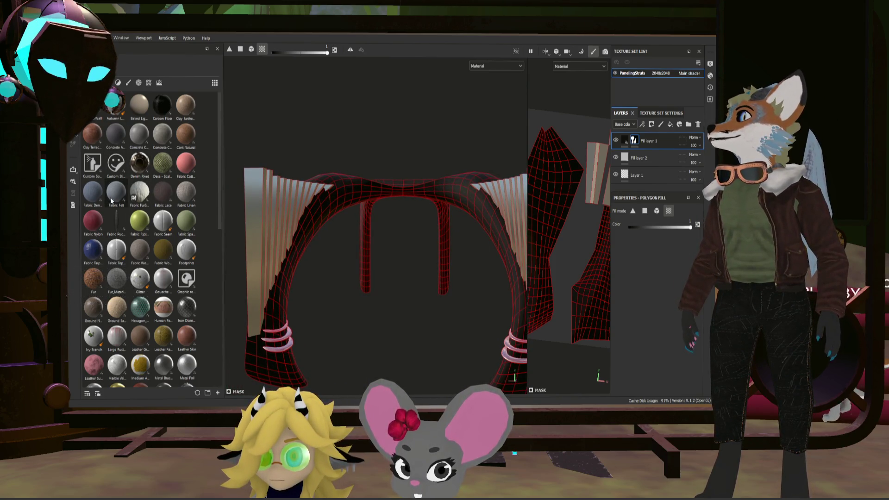
pyautogui.scroll(-10, 135, 226)
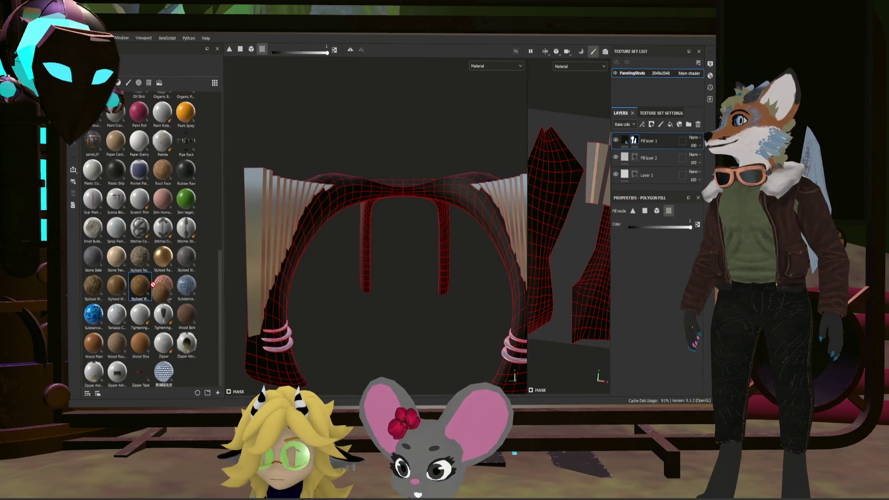
pyautogui.moveTo(153, 285); pyautogui.dragTo(508, 203)
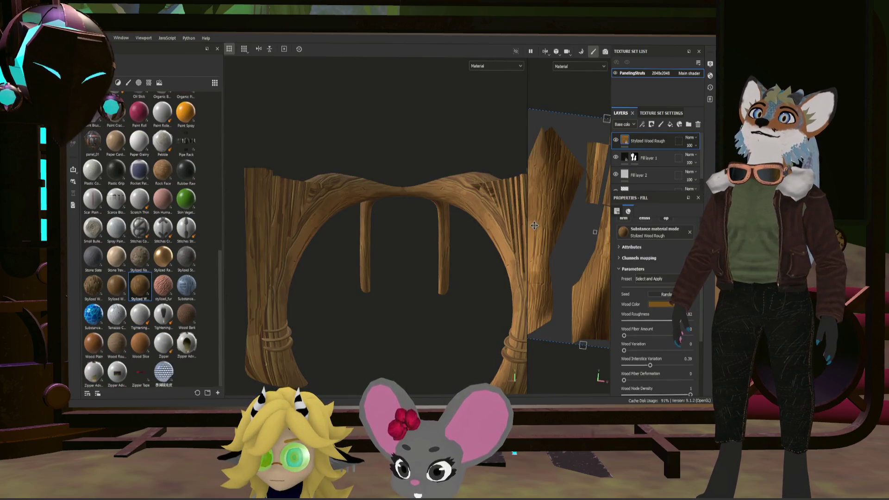
pyautogui.keyDown('alt'); pyautogui.moveTo(437, 237); pyautogui.dragTo(432, 226); pyautogui.keyUp('alt')
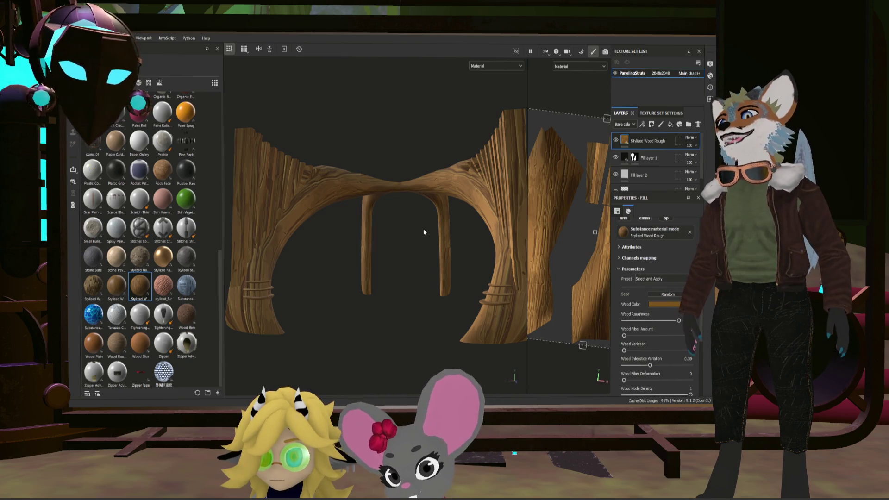
pyautogui.keyDown('alt'); pyautogui.moveTo(436, 238); pyautogui.dragTo(433, 230); pyautogui.keyUp('alt')
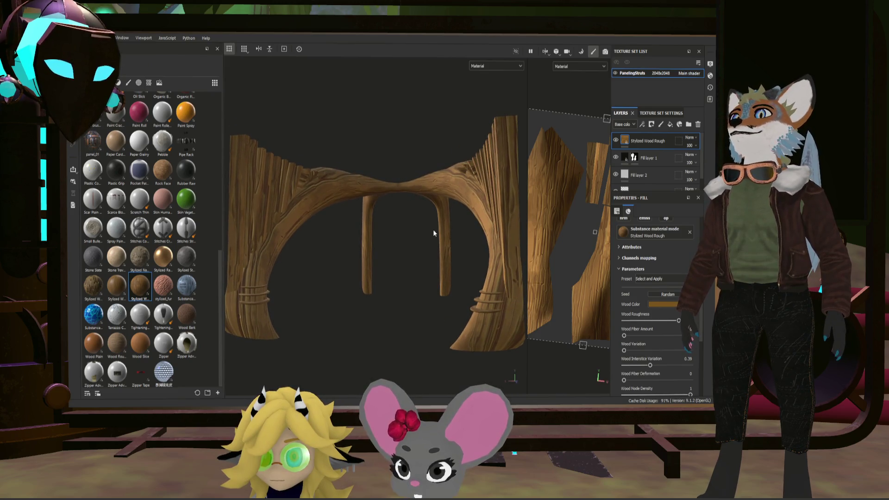
pyautogui.moveTo(331, 200)
pyautogui.keyDown('alt'); pyautogui.mouseDown()
pyautogui.moveTo(291, 171)
pyautogui.moveTo(301, 182)
pyautogui.moveTo(335, 159)
pyautogui.moveTo(341, 188)
pyautogui.mouseUp(); pyautogui.keyUp('alt')
pyautogui.press('f')
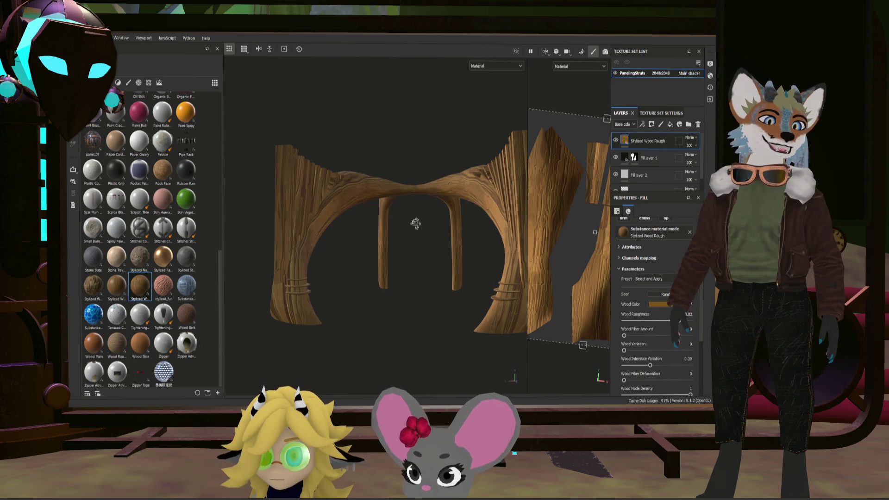
pyautogui.moveTo(416, 223)
pyautogui.keyDown('alt'); pyautogui.mouseDown()
pyautogui.moveTo(417, 234)
pyautogui.moveTo(427, 231)
pyautogui.mouseUp(); pyautogui.keyUp('alt')
pyautogui.scroll(2, 422, 203)
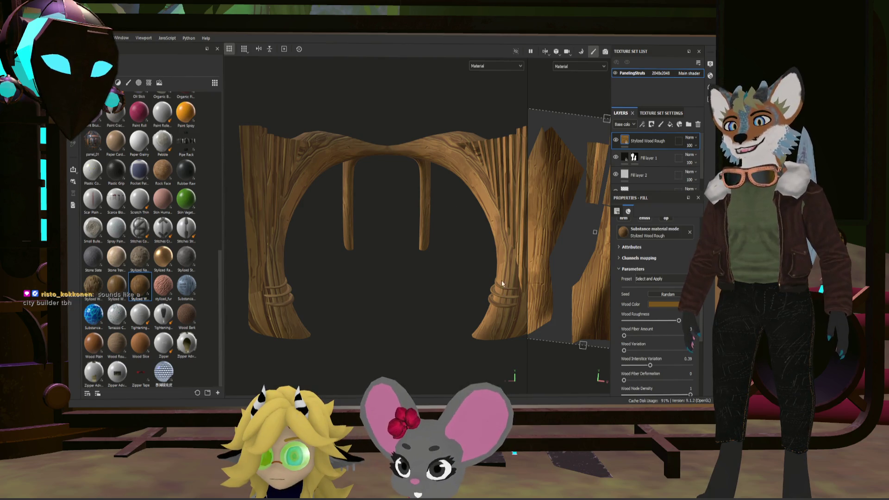
pyautogui.moveTo(440, 211)
pyautogui.keyDown('alt'); pyautogui.mouseDown()
pyautogui.moveTo(457, 204)
pyautogui.moveTo(434, 196)
pyautogui.moveTo(425, 206)
pyautogui.mouseUp(); pyautogui.keyUp('alt')
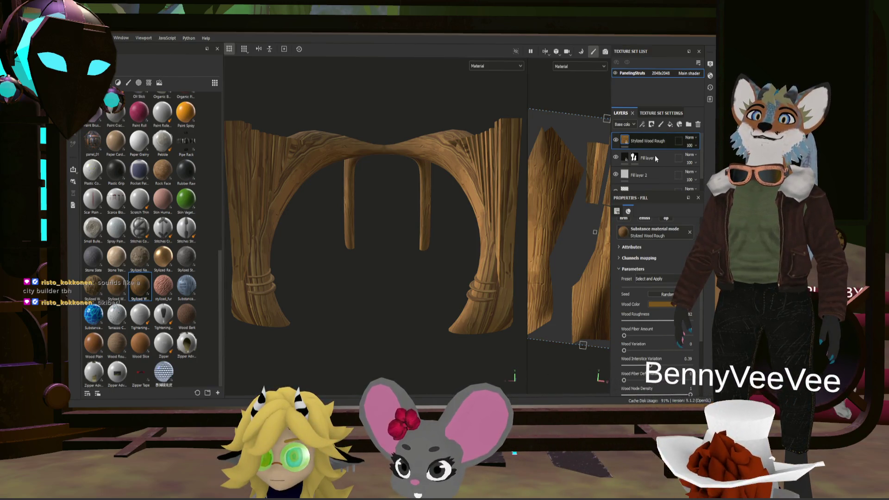
# Step: Add a black mask to the wood layer and polygon-fill to exclude the arch body and legs
pyautogui.press('4')
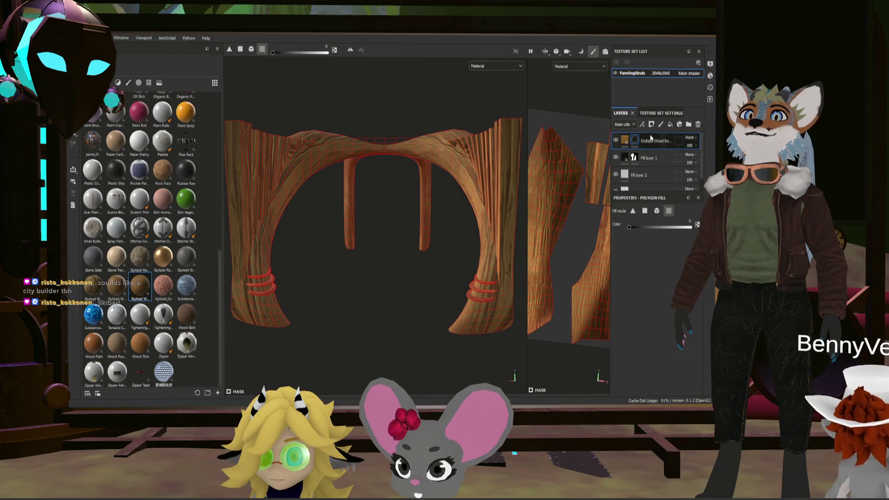
pyautogui.click(486, 293)
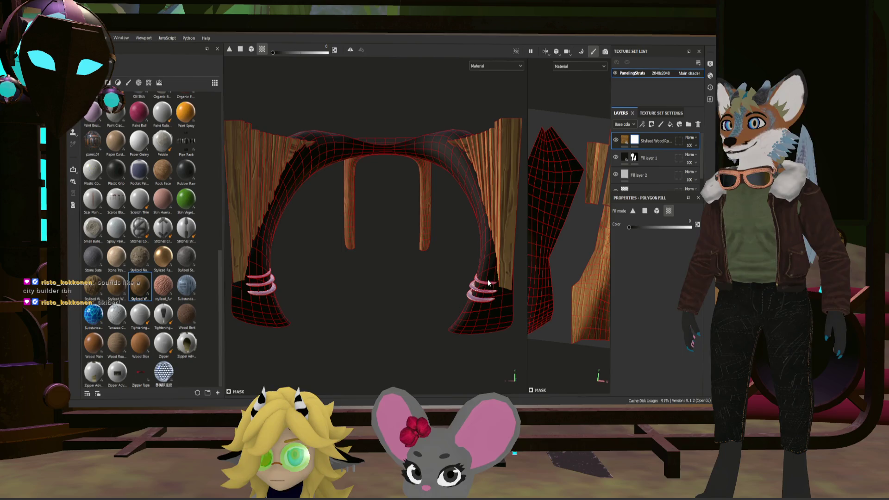
pyautogui.click(424, 220)
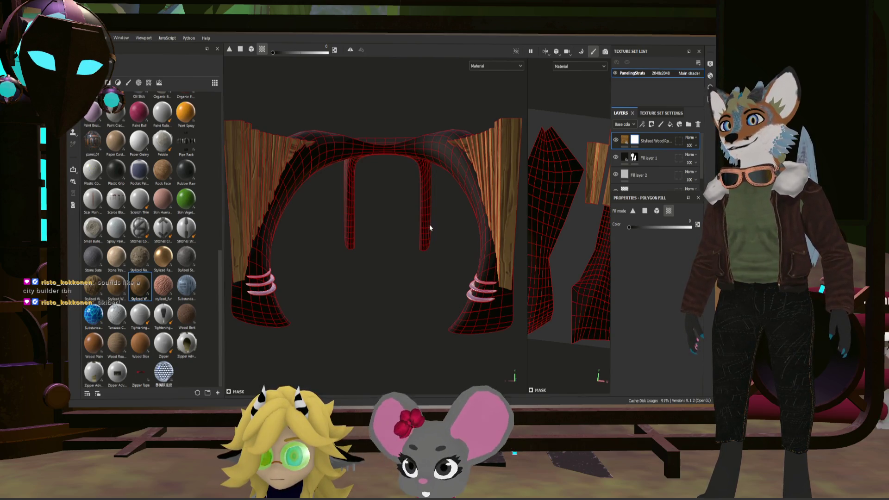
pyautogui.moveTo(430, 225)
pyautogui.keyDown('alt'); pyautogui.mouseDown()
pyautogui.moveTo(395, 232)
pyautogui.moveTo(429, 232)
pyautogui.moveTo(416, 225)
pyautogui.mouseUp(); pyautogui.keyUp('alt')
# Step: Check the masked arch from several angles and bring up the wood layer's Fill properties
pyautogui.press('1')
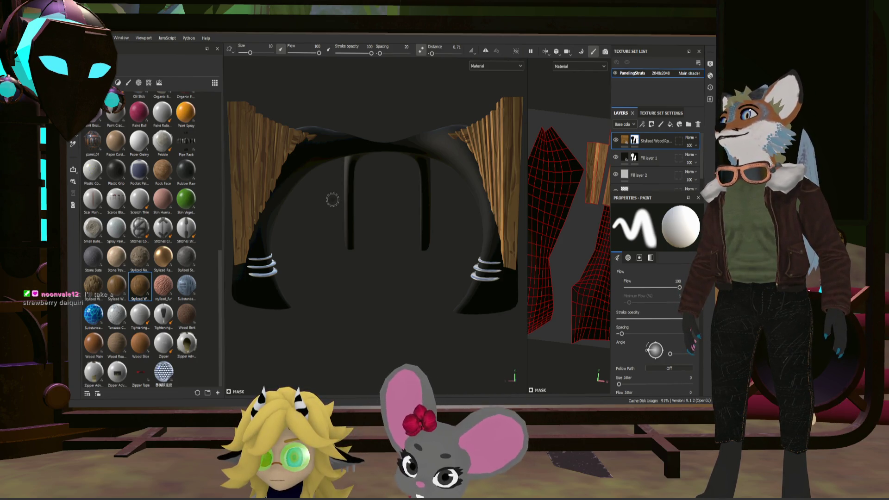
pyautogui.keyDown('alt'); pyautogui.moveTo(342, 194); pyautogui.dragTo(348, 195); pyautogui.keyUp('alt')
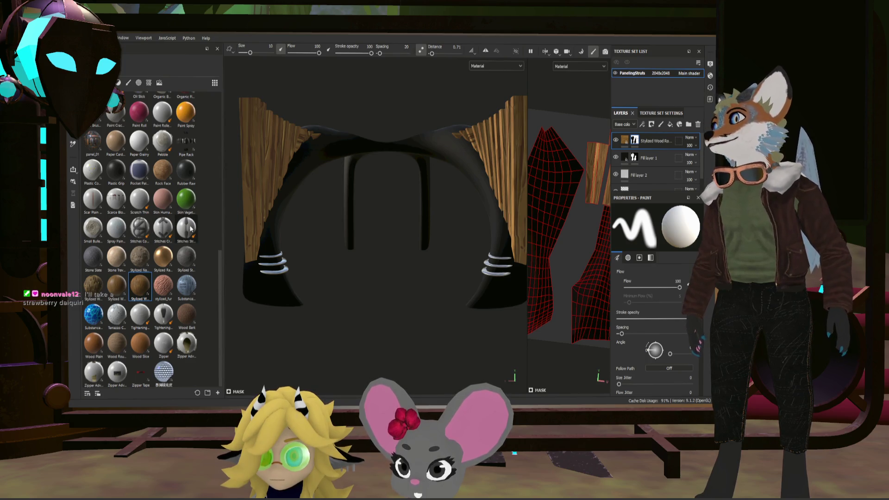
pyautogui.scroll(5, 190, 227)
pyautogui.scroll(3, 189, 236)
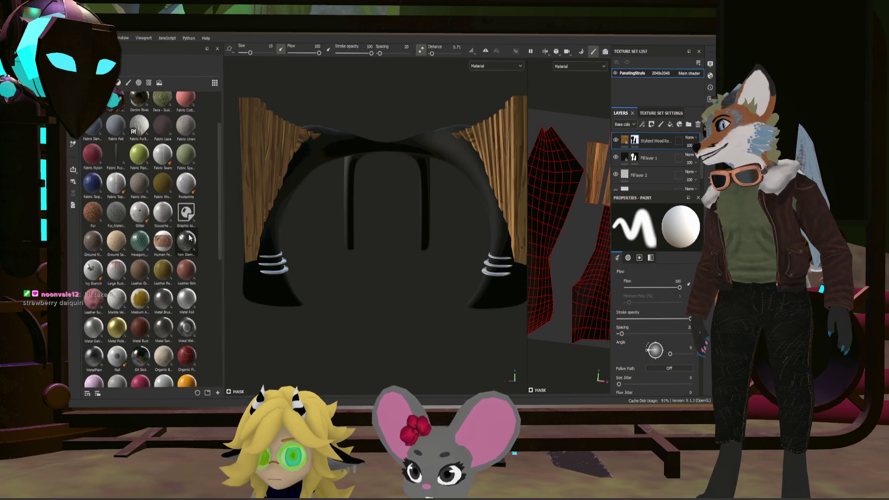
pyautogui.scroll(2, 189, 238)
pyautogui.scroll(-10, 189, 238)
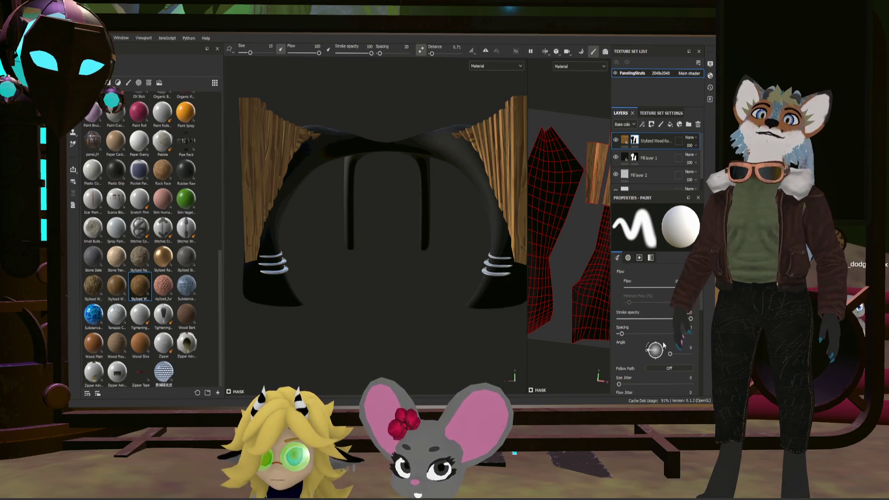
pyautogui.click(655, 141)
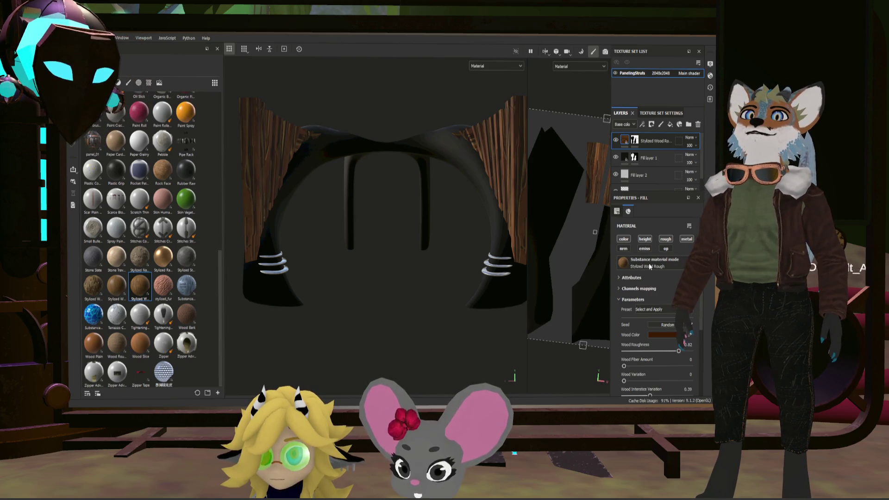
# Step: Lower the wood roughness and raise the wood fiber amount to 0.48
pyautogui.moveTo(679, 351); pyautogui.dragTo(667, 352)
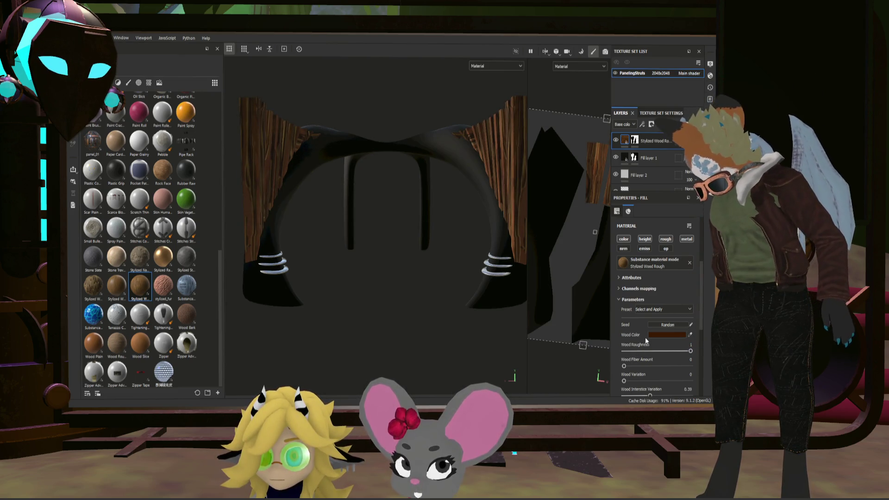
pyautogui.click(631, 366)
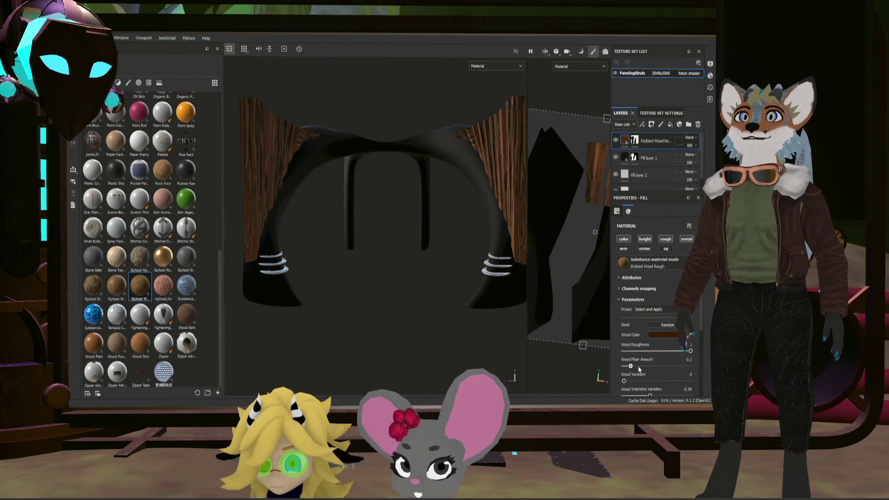
pyautogui.moveTo(638, 369)
pyautogui.mouseDown()
pyautogui.moveTo(657, 368)
pyautogui.moveTo(618, 381)
pyautogui.moveTo(693, 380)
pyautogui.moveTo(623, 381)
pyautogui.mouseUp()
pyautogui.scroll(-1, 665, 378)
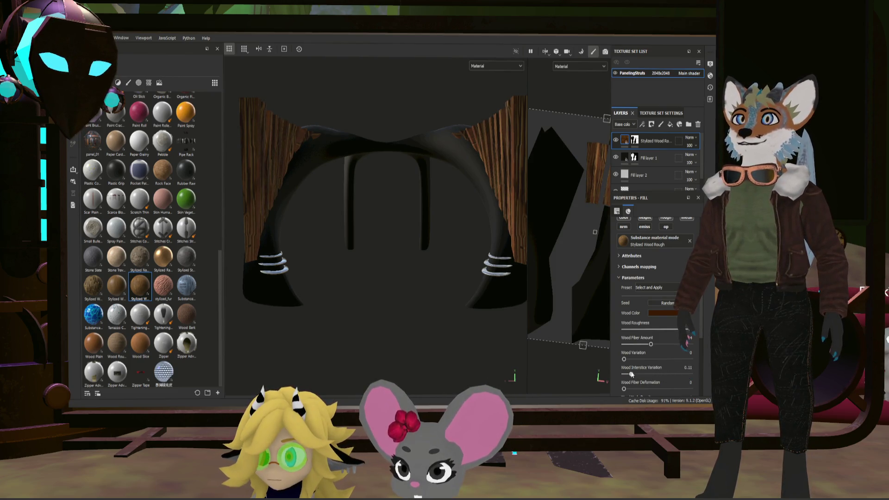
pyautogui.scroll(-1, 650, 373)
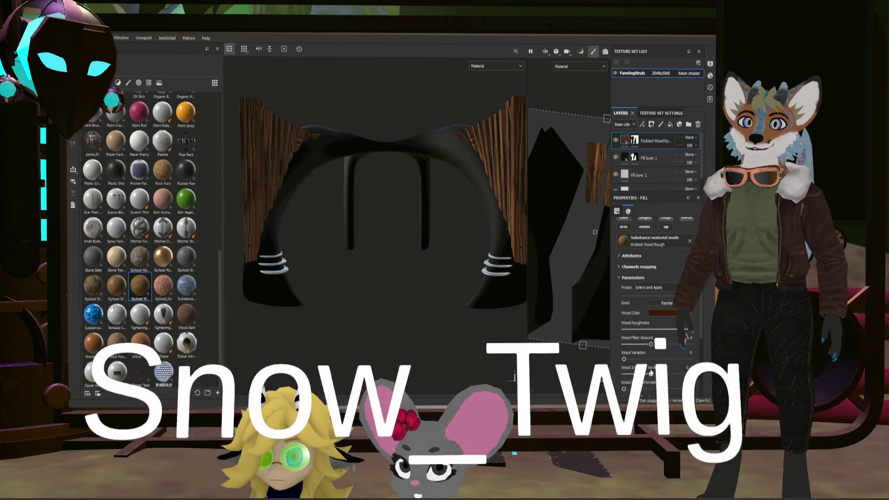
pyautogui.moveTo(623, 367)
pyautogui.mouseDown()
pyautogui.moveTo(681, 367)
pyautogui.moveTo(624, 366)
pyautogui.mouseUp()
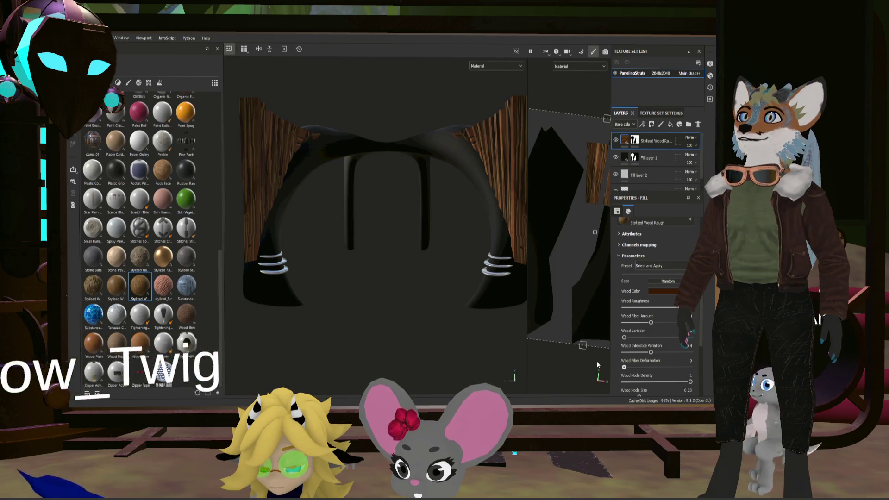
# Step: Shrink the wood knots to 0.04, disable fake lighting, and change UV tiling to about 6.48
pyautogui.scroll(-1, 658, 379)
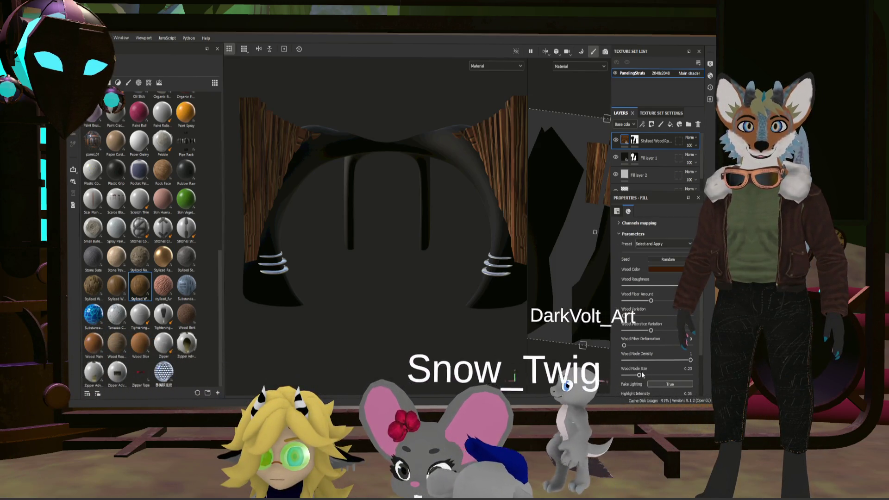
pyautogui.moveTo(637, 374); pyautogui.dragTo(626, 374)
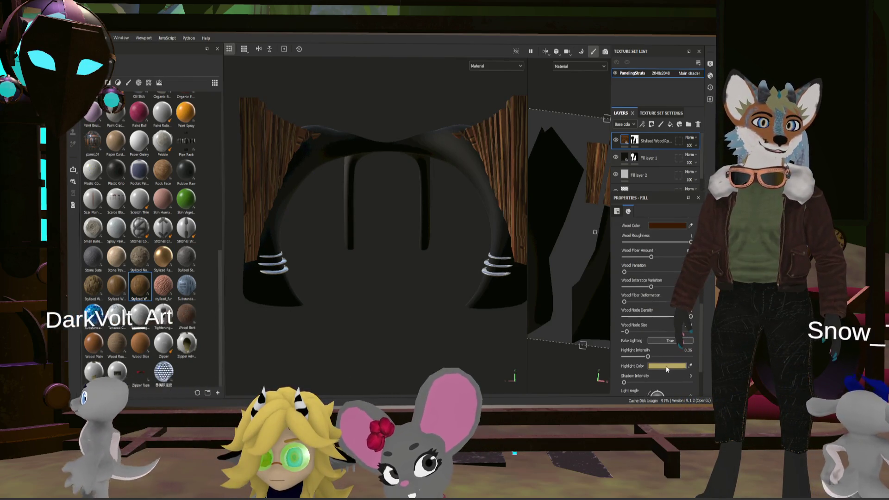
pyautogui.scroll(-2, 658, 361)
pyautogui.click(670, 345)
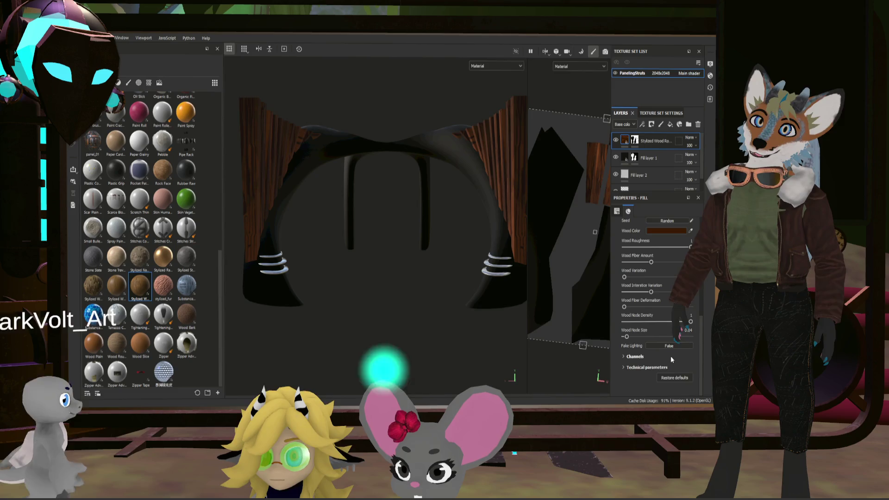
pyautogui.scroll(2, 669, 359)
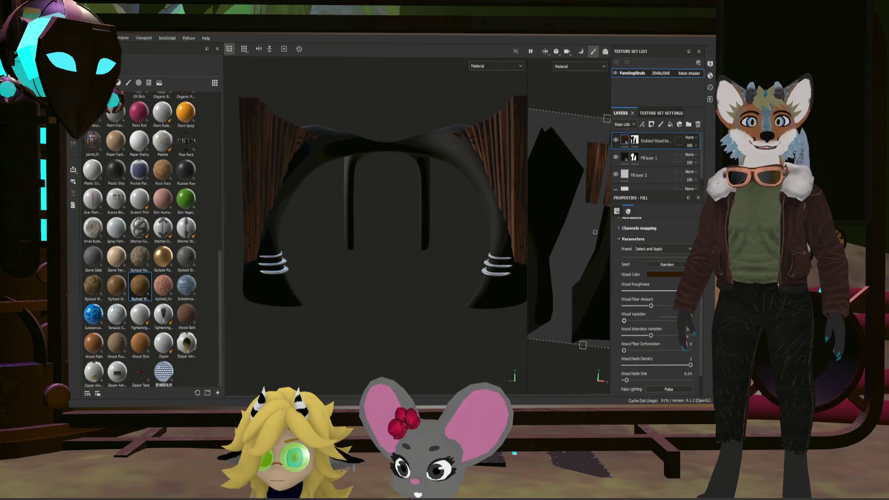
pyautogui.scroll(-2, 673, 348)
pyautogui.scroll(4, 661, 369)
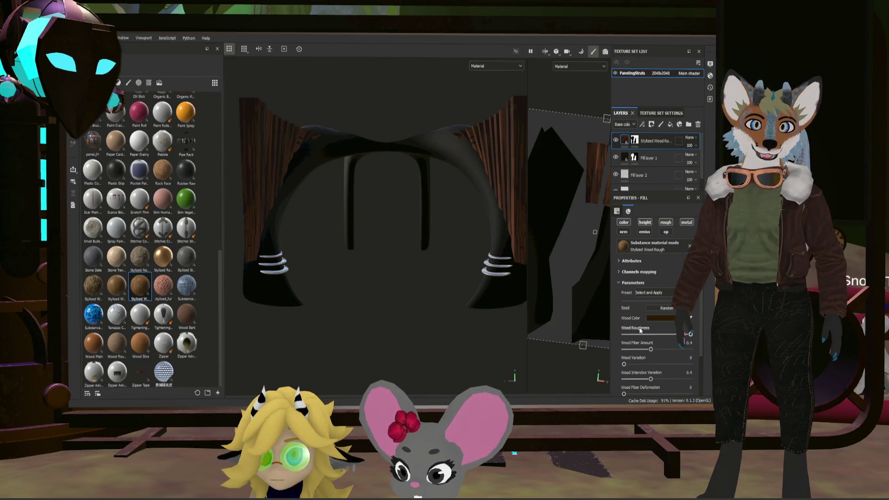
pyautogui.scroll(4, 640, 330)
pyautogui.moveTo(648, 252); pyautogui.dragTo(651, 254)
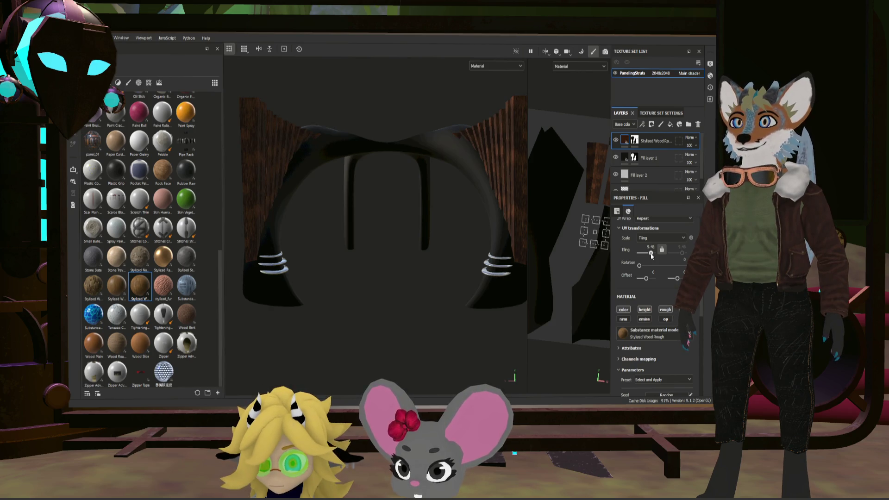
# Step: Orbit and zoom around the arch to inspect the wood grain on the side panels
pyautogui.moveTo(475, 271)
pyautogui.keyDown('alt'); pyautogui.mouseDown()
pyautogui.moveTo(439, 298)
pyautogui.moveTo(367, 291)
pyautogui.moveTo(554, 288)
pyautogui.moveTo(565, 246)
pyautogui.moveTo(522, 276)
pyautogui.mouseUp(); pyautogui.keyUp('alt')
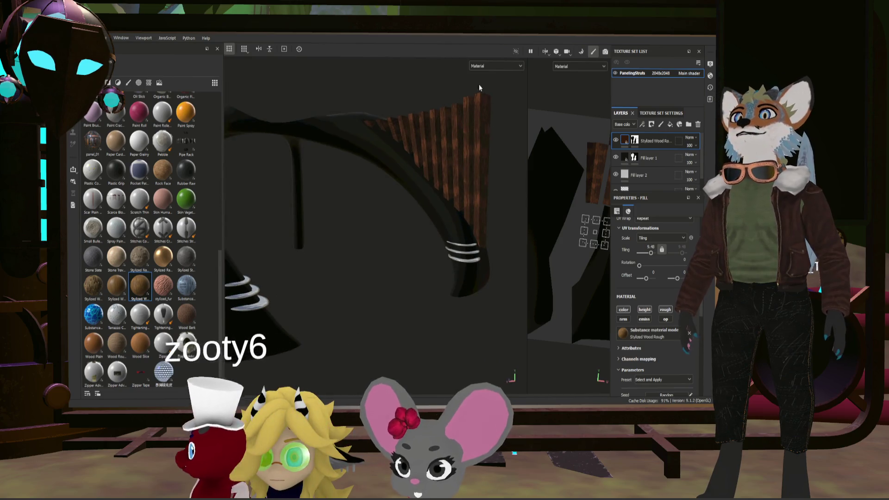
pyautogui.moveTo(407, 194)
pyautogui.keyDown('alt'); pyautogui.mouseDown()
pyautogui.moveTo(376, 179)
pyautogui.moveTo(443, 199)
pyautogui.mouseUp(); pyautogui.keyUp('alt')
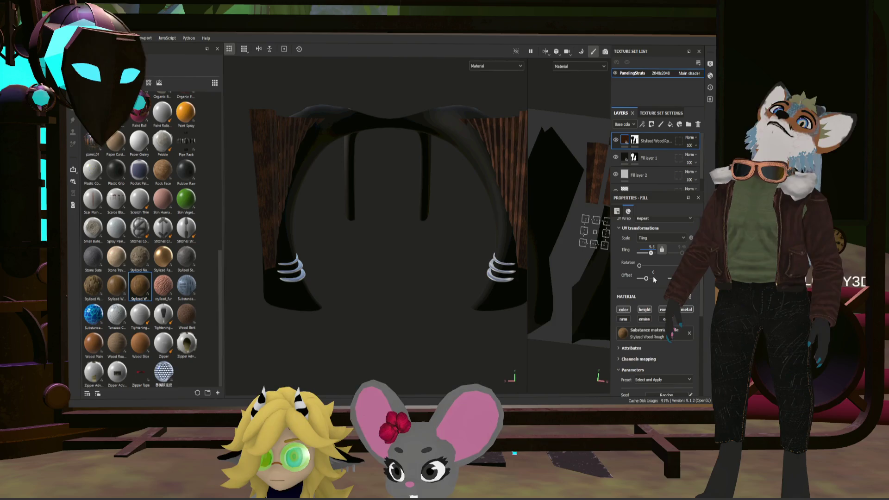
pyautogui.scroll(2, 449, 207)
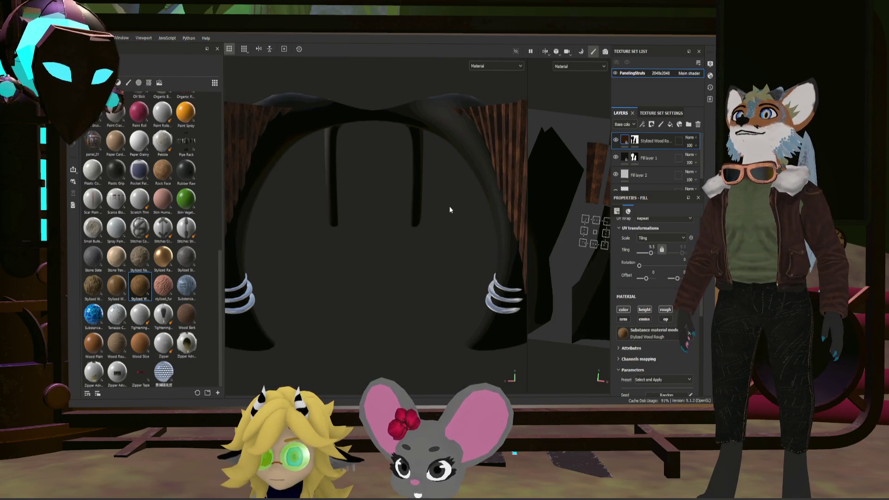
pyautogui.moveTo(449, 210)
pyautogui.keyDown('alt'); pyautogui.mouseDown()
pyautogui.moveTo(463, 200)
pyautogui.moveTo(445, 230)
pyautogui.moveTo(402, 224)
pyautogui.moveTo(401, 242)
pyautogui.moveTo(464, 215)
pyautogui.moveTo(449, 210)
pyautogui.moveTo(443, 218)
pyautogui.moveTo(431, 209)
pyautogui.moveTo(445, 204)
pyautogui.moveTo(456, 215)
pyautogui.mouseUp(); pyautogui.keyUp('alt')
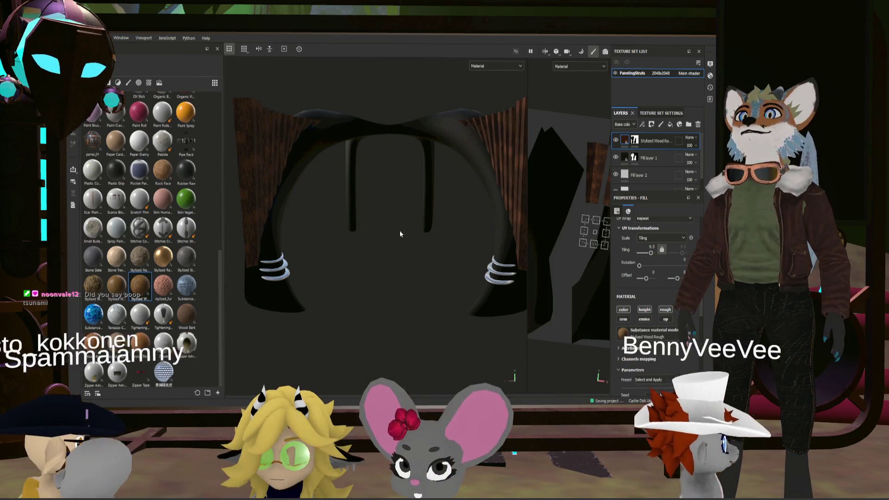
pyautogui.moveTo(399, 231)
pyautogui.keyDown('alt'); pyautogui.mouseDown()
pyautogui.moveTo(392, 238)
pyautogui.moveTo(403, 250)
pyautogui.mouseUp(); pyautogui.keyUp('alt')
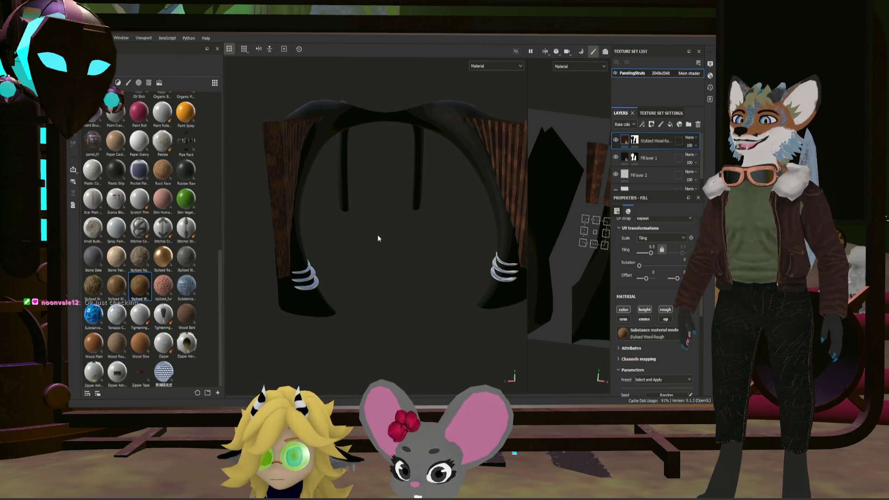
# Step: Group Fill layer 1 into Folder 1, give the folder an inverted mask, and add a generator
pyautogui.click(653, 160)
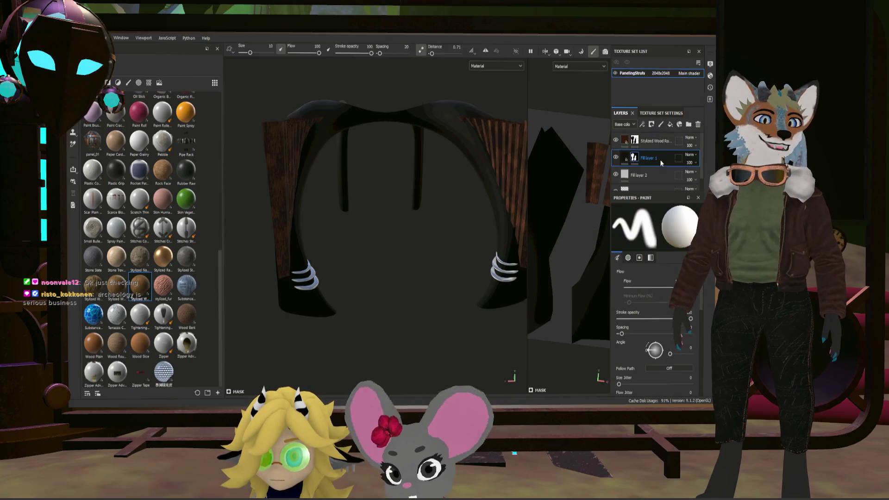
pyautogui.click(688, 124)
pyautogui.moveTo(662, 174); pyautogui.dragTo(656, 156)
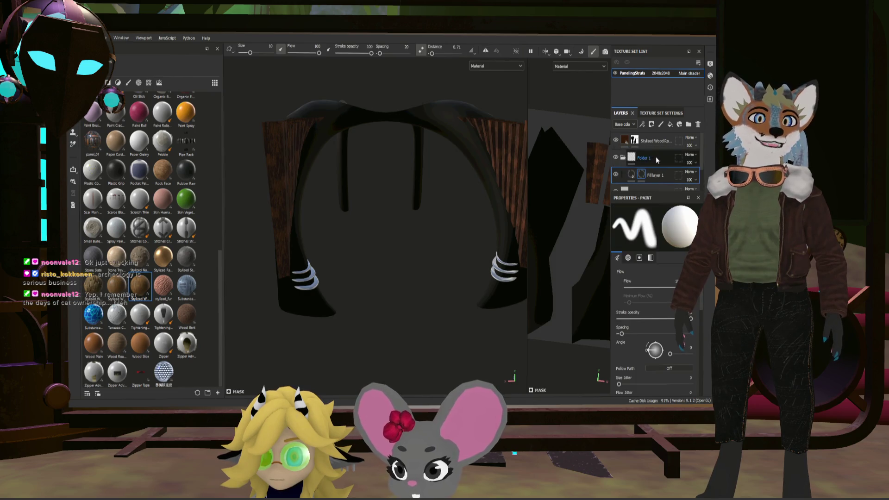
pyautogui.click(634, 160)
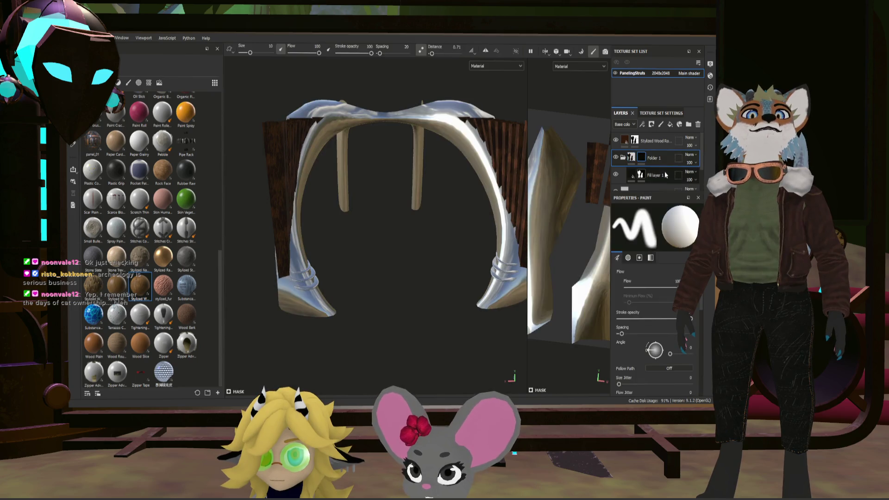
pyautogui.moveTo(482, 218)
pyautogui.keyDown('alt'); pyautogui.mouseDown()
pyautogui.moveTo(445, 235)
pyautogui.moveTo(390, 214)
pyautogui.moveTo(460, 213)
pyautogui.moveTo(470, 224)
pyautogui.moveTo(460, 206)
pyautogui.moveTo(447, 233)
pyautogui.mouseUp(); pyautogui.keyUp('alt')
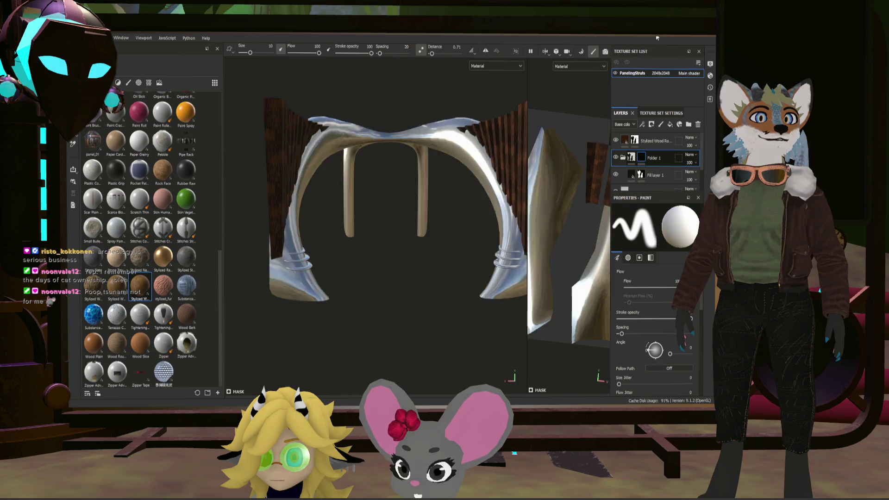
pyautogui.hotkey('ctrl', 'z')
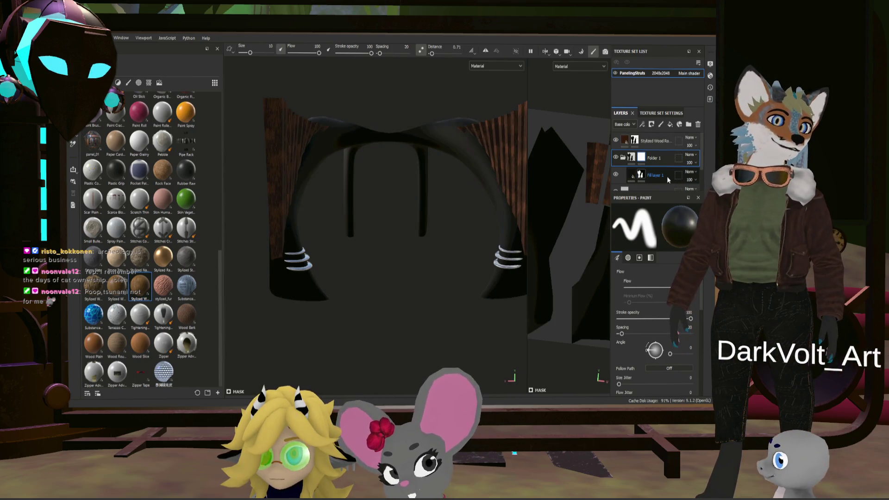
pyautogui.click(651, 265)
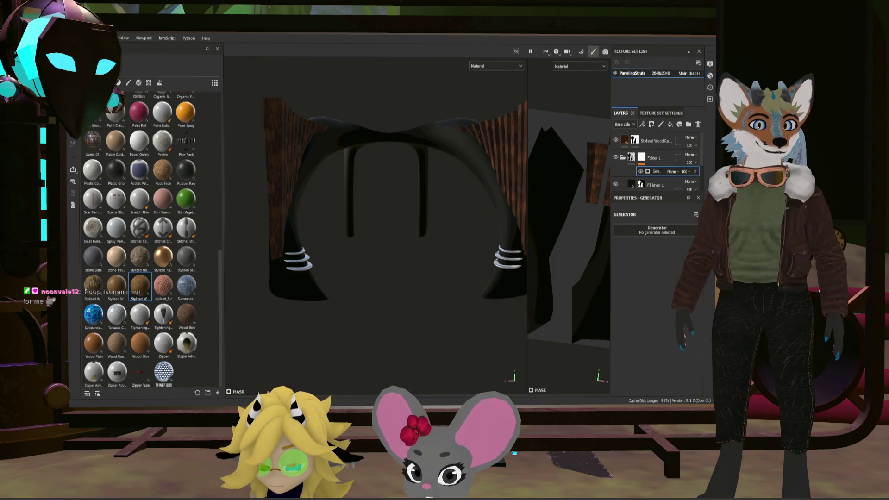
# Step: Try Metal Edge Wear on the folder mask, toggling invert and setting grunge scale to 8
pyautogui.click(502, 246)
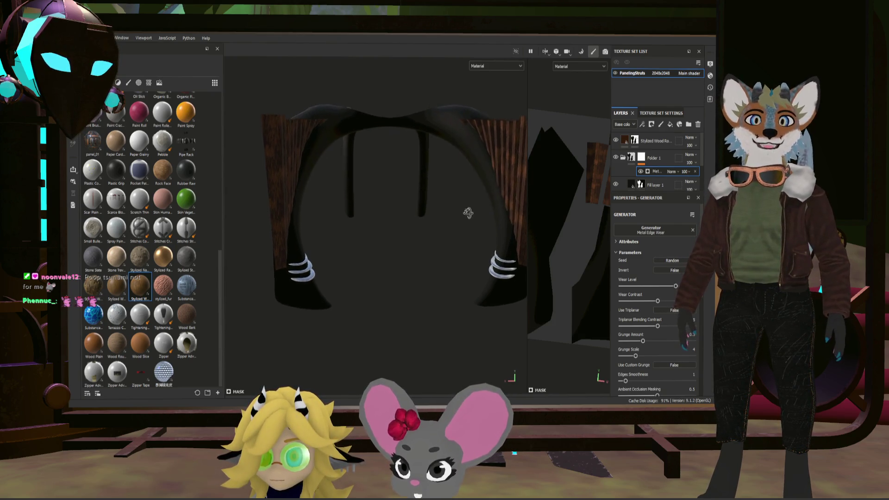
pyautogui.click(672, 270)
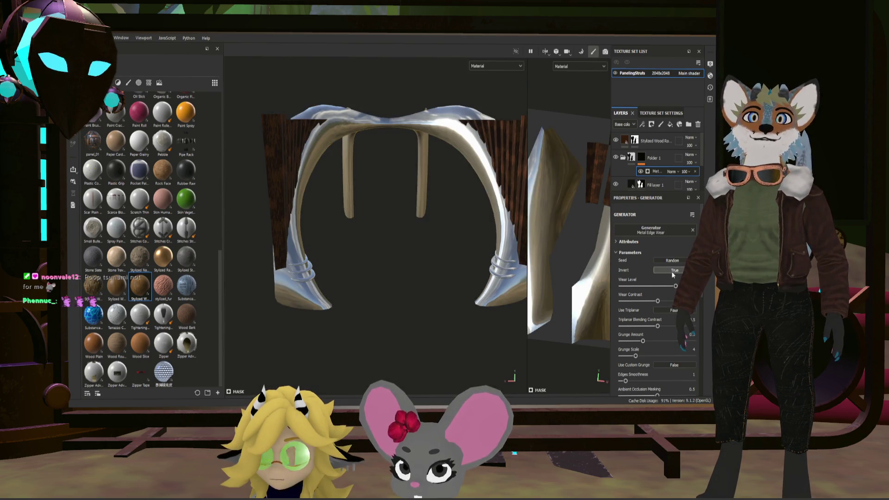
pyautogui.click(671, 271)
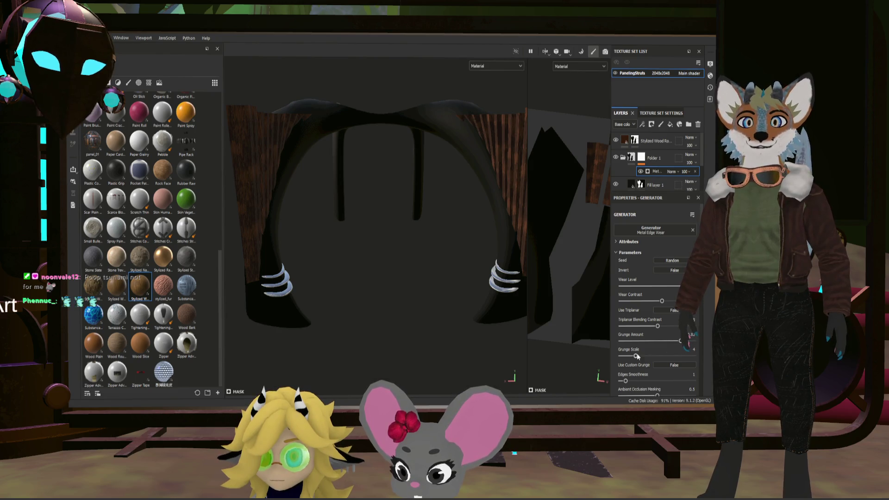
pyautogui.moveTo(636, 356); pyautogui.dragTo(654, 356)
pyautogui.moveTo(472, 246)
pyautogui.keyDown('alt'); pyautogui.mouseDown()
pyautogui.moveTo(450, 211)
pyautogui.moveTo(407, 258)
pyautogui.moveTo(492, 254)
pyautogui.moveTo(468, 242)
pyautogui.moveTo(483, 227)
pyautogui.moveTo(435, 172)
pyautogui.moveTo(459, 183)
pyautogui.moveTo(457, 196)
pyautogui.mouseUp(); pyautogui.keyUp('alt')
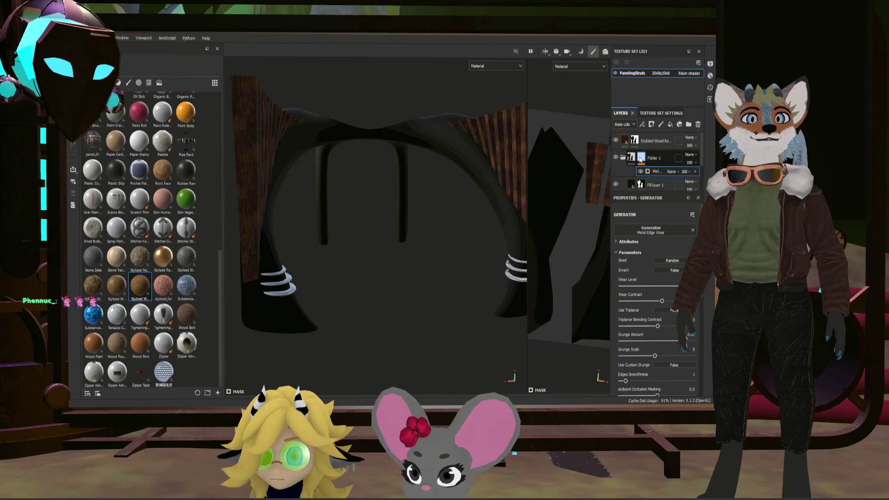
# Step: Move Fill layer 1 above Folder 1, delete the folder, and add a generator to the layer's mask
pyautogui.click(654, 160)
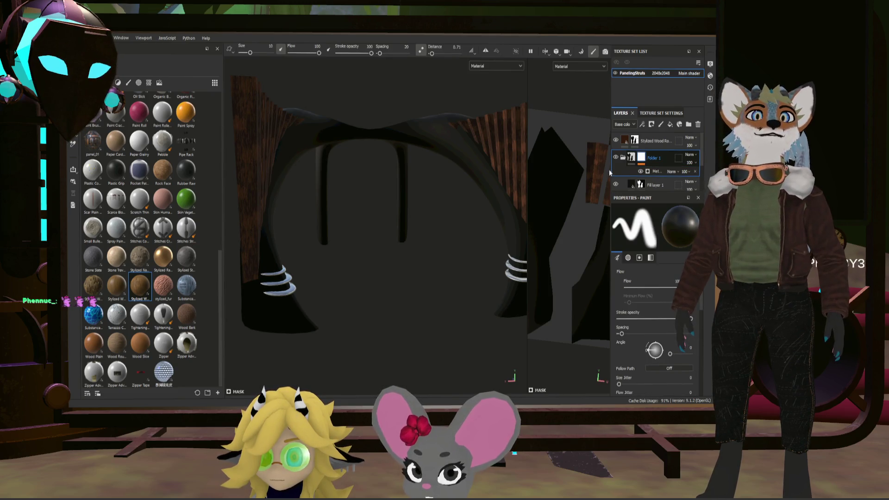
pyautogui.moveTo(648, 185); pyautogui.dragTo(658, 159)
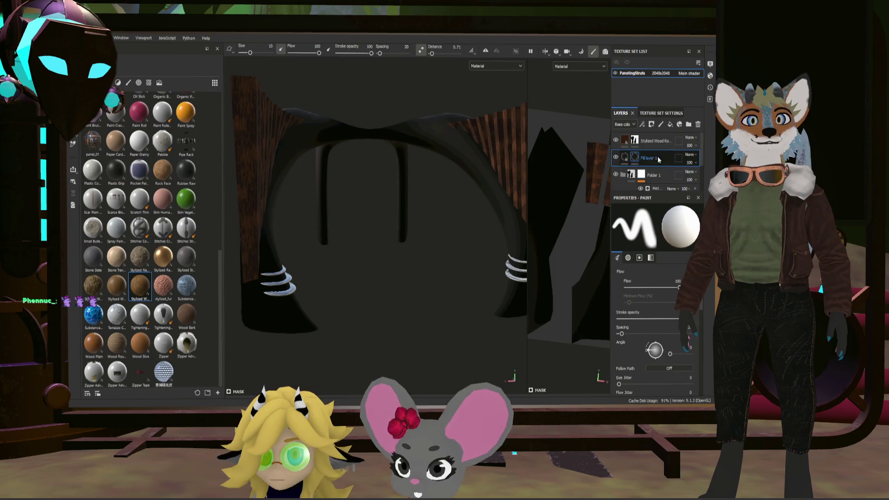
pyautogui.click(662, 173)
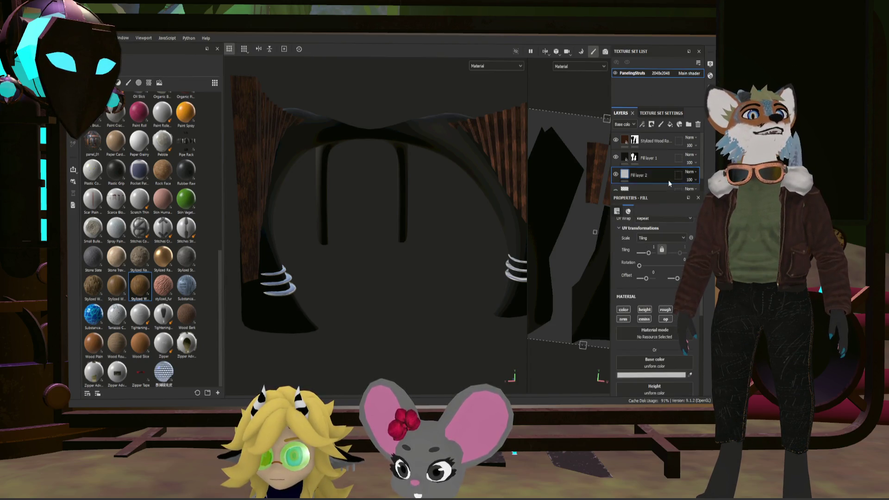
pyautogui.click(634, 158)
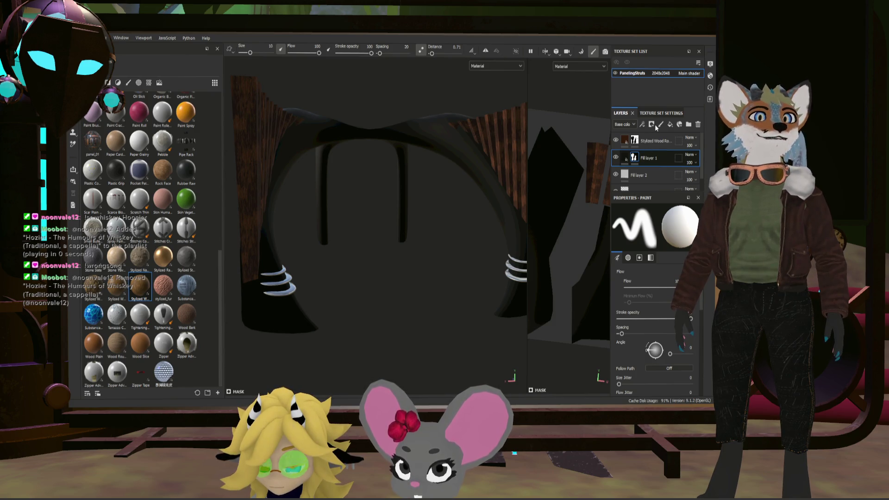
pyautogui.rightClick(668, 159)
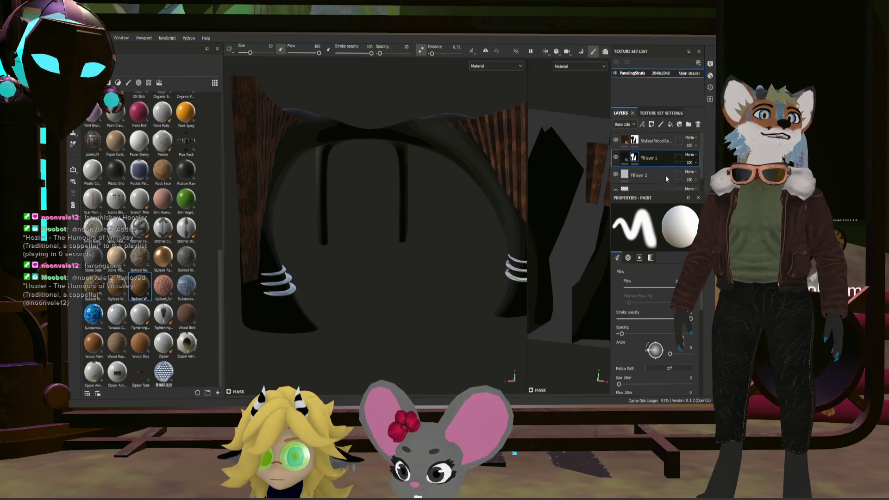
pyautogui.click(640, 262)
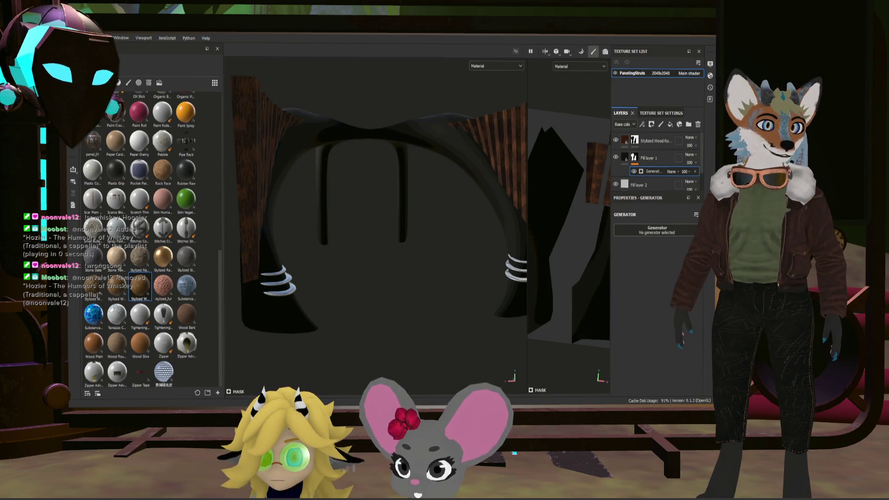
# Step: Set the mask generator to inverted, triplanar Metal Edge Wear with lower wear, then add Levels
pyautogui.click(732, 208)
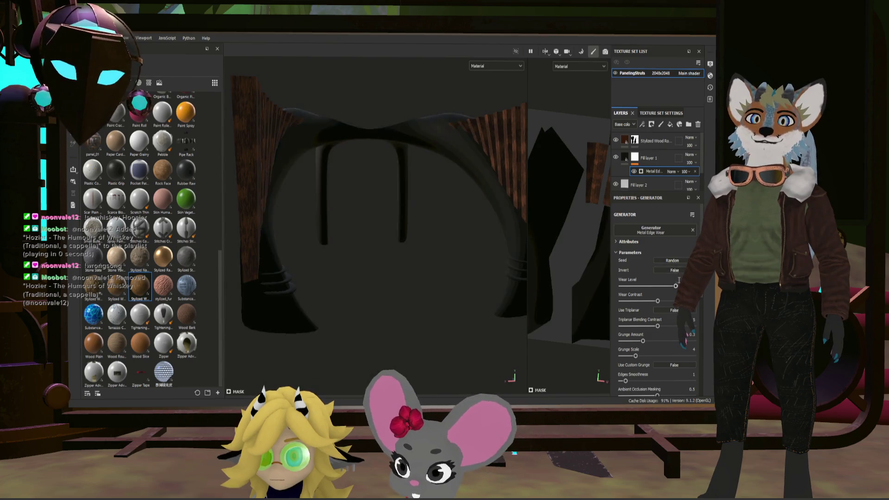
pyautogui.moveTo(675, 285); pyautogui.dragTo(634, 285)
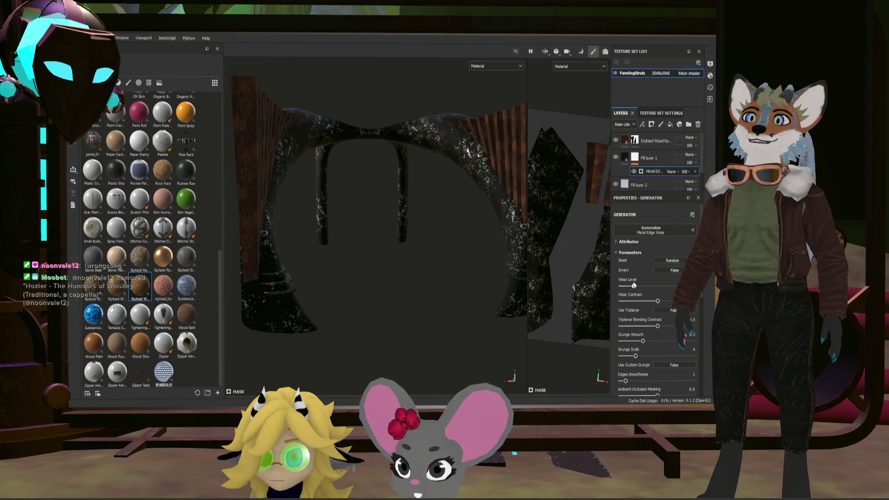
pyautogui.click(667, 310)
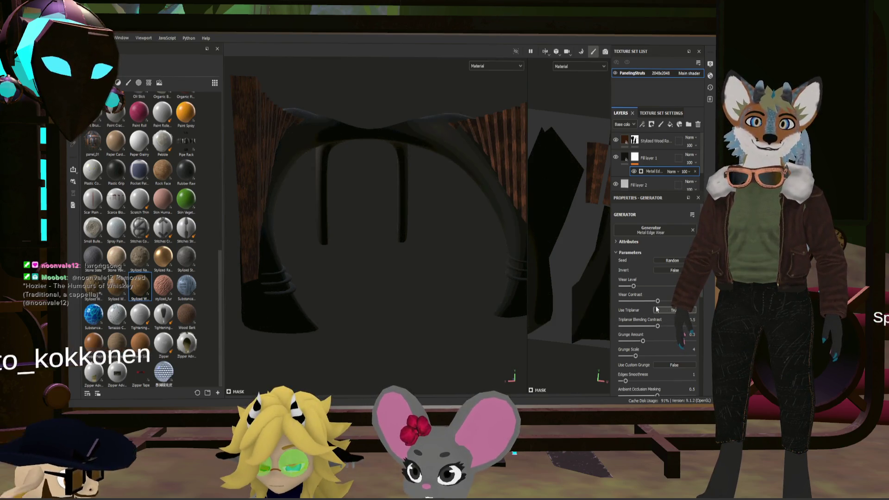
pyautogui.moveTo(657, 301)
pyautogui.mouseDown()
pyautogui.moveTo(607, 283)
pyautogui.moveTo(631, 286)
pyautogui.moveTo(636, 301)
pyautogui.mouseUp()
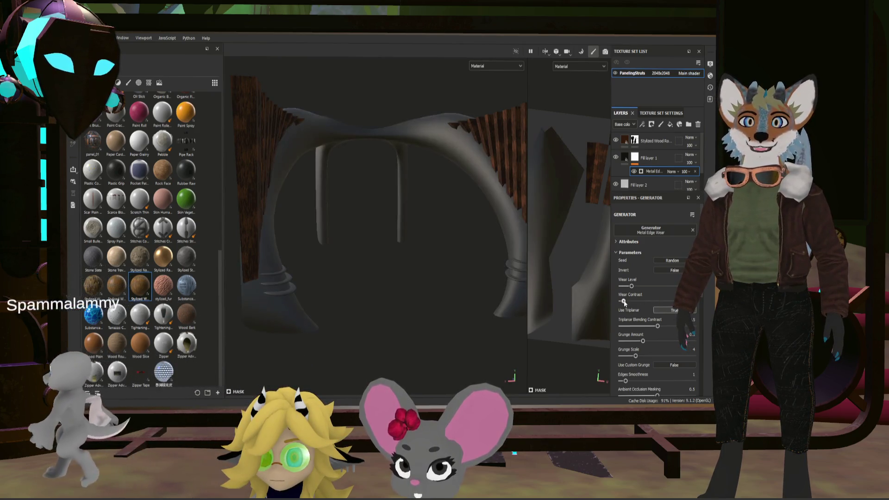
pyautogui.click(673, 271)
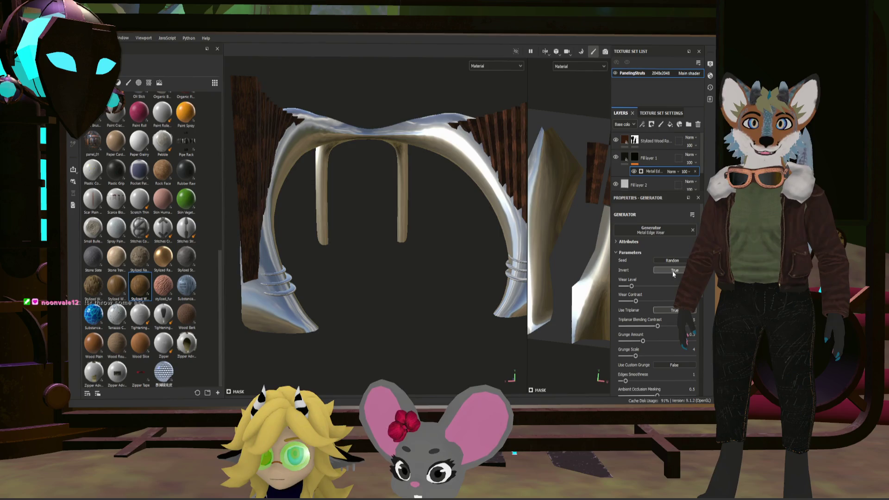
pyautogui.click(671, 287)
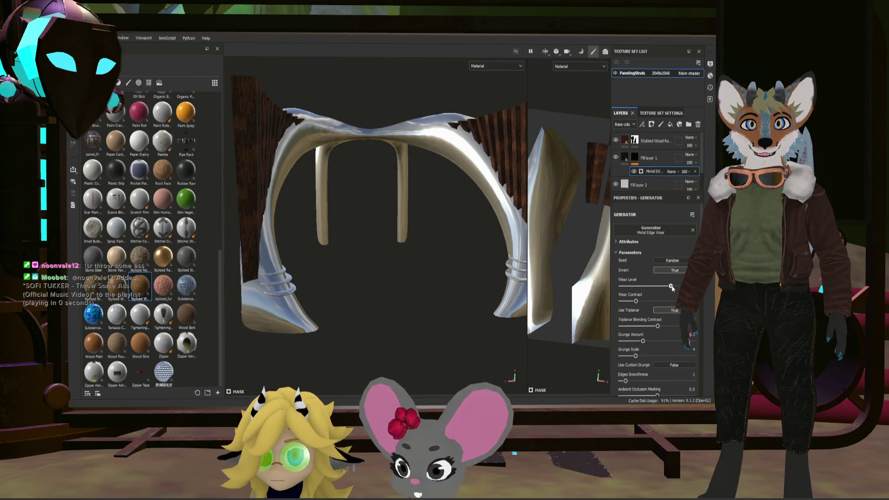
pyautogui.click(638, 157)
pyautogui.click(643, 124)
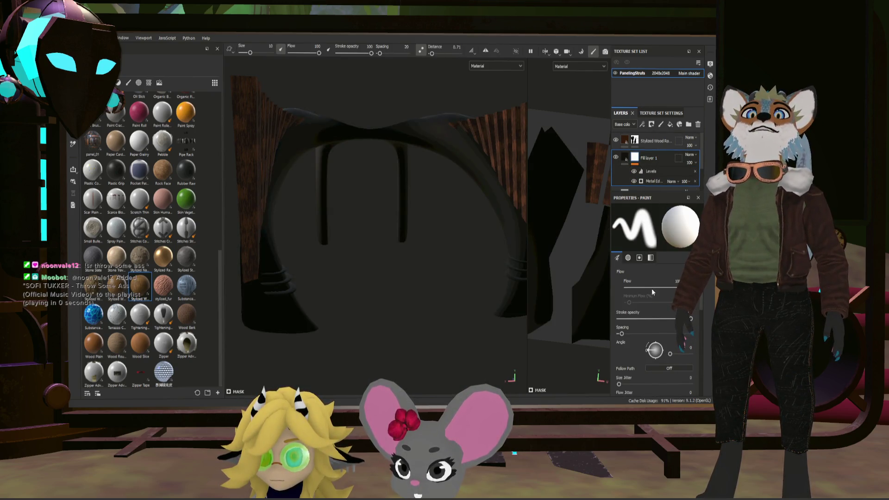
# Step: Delete the Levels effect and lower the Metal Edge Wear level so the arch body turns polished silver
pyautogui.click(653, 181)
pyautogui.moveTo(672, 285); pyautogui.dragTo(658, 285)
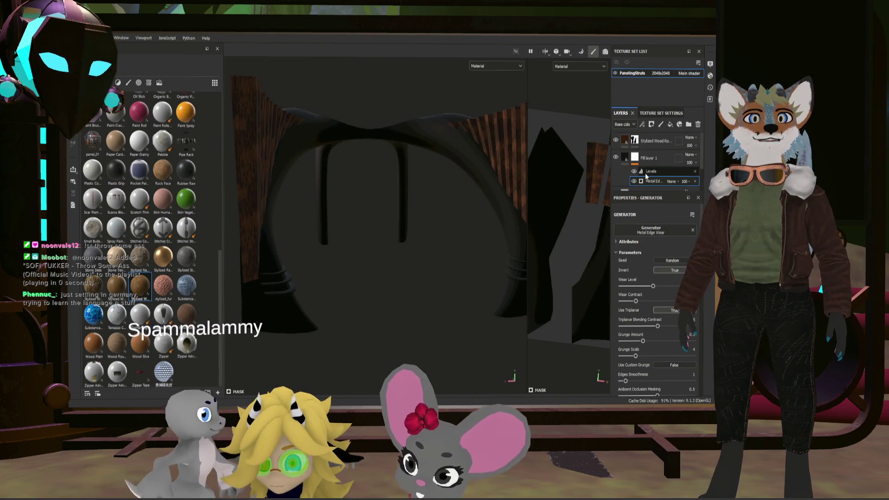
pyautogui.click(646, 172)
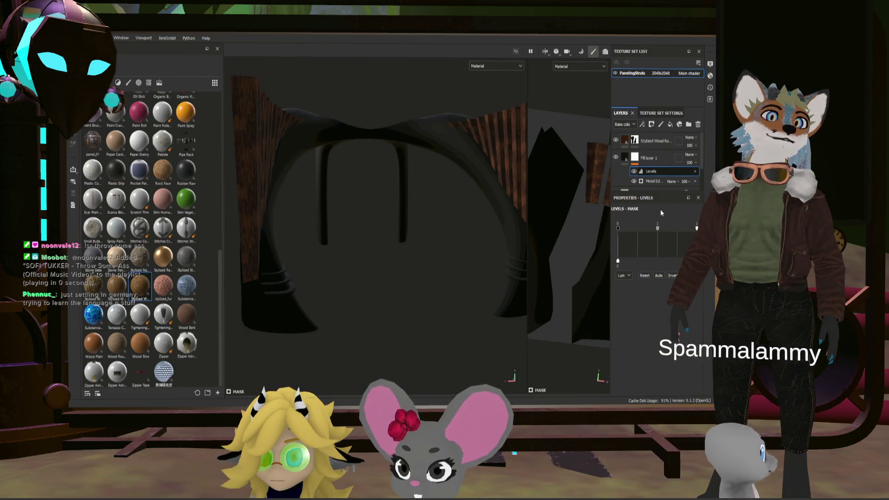
pyautogui.press('Delete')
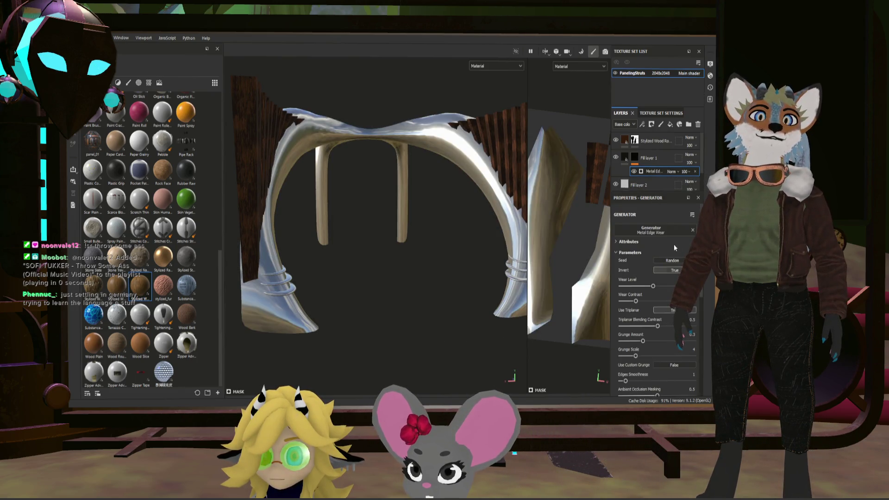
pyautogui.moveTo(653, 286)
pyautogui.mouseDown()
pyautogui.moveTo(627, 288)
pyautogui.moveTo(671, 301)
pyautogui.mouseUp()
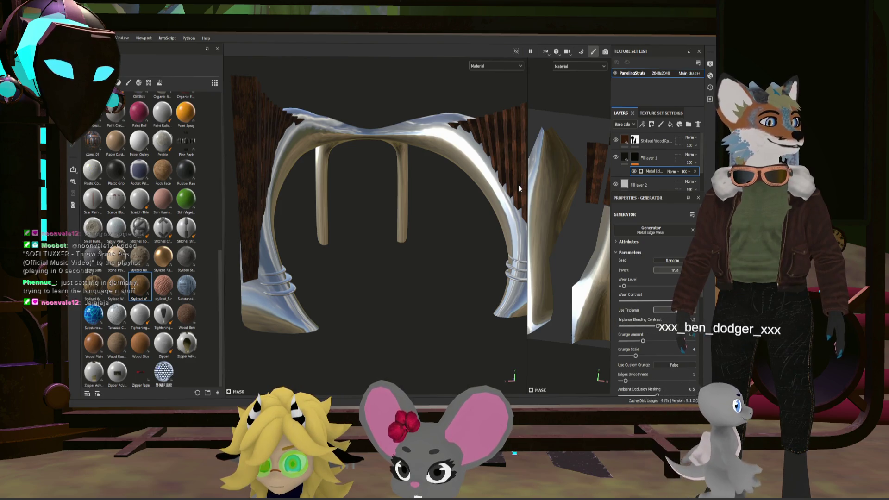
pyautogui.click(661, 113)
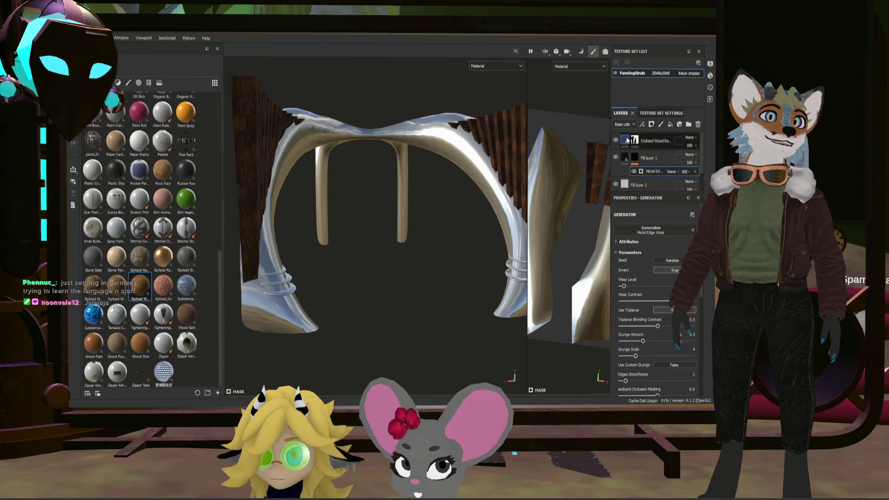
# Step: Select the Stylized Wood Rough layer, expand Texture Set Settings to show Mesh Maps, and enter baking mode
pyautogui.scroll(-3, 666, 297)
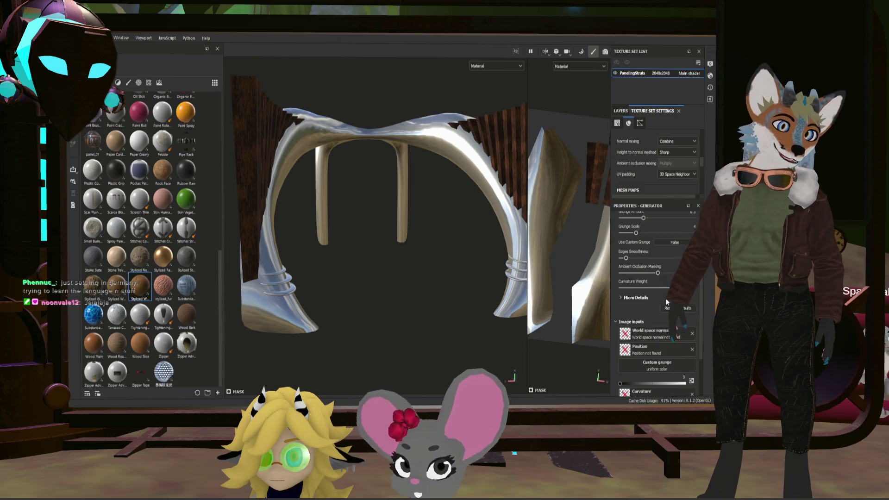
pyautogui.scroll(1, 680, 281)
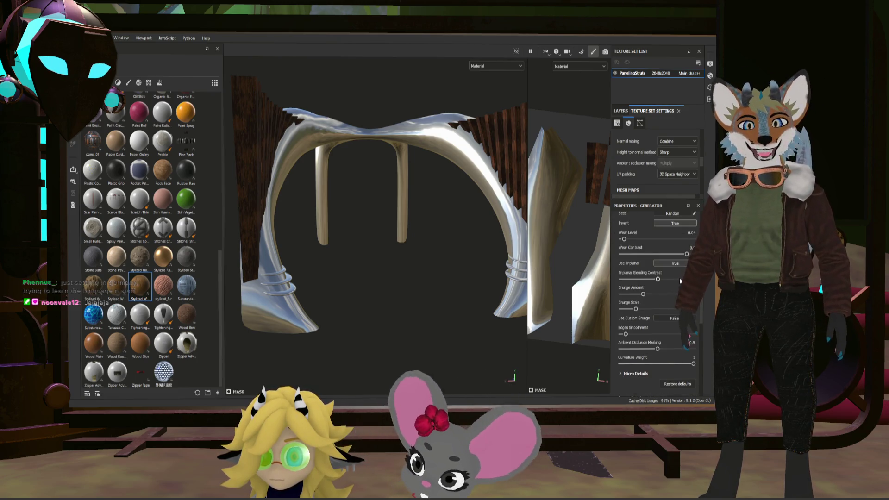
pyautogui.scroll(3, 681, 272)
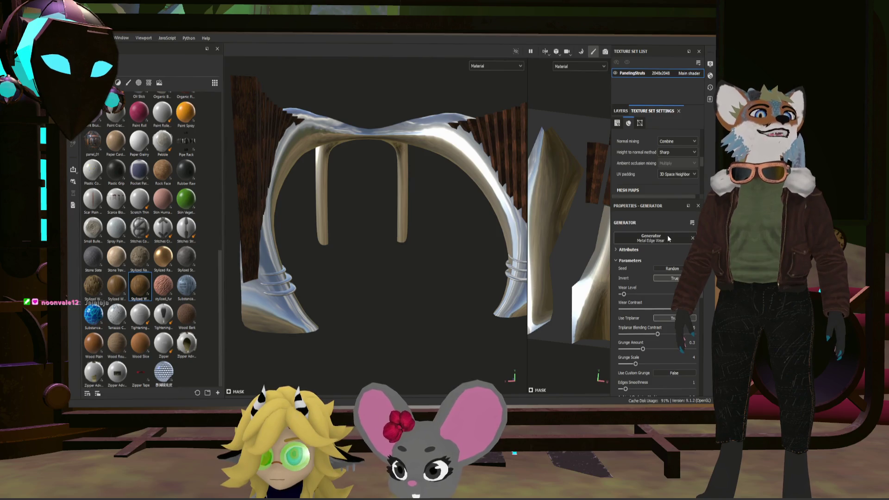
pyautogui.click(623, 111)
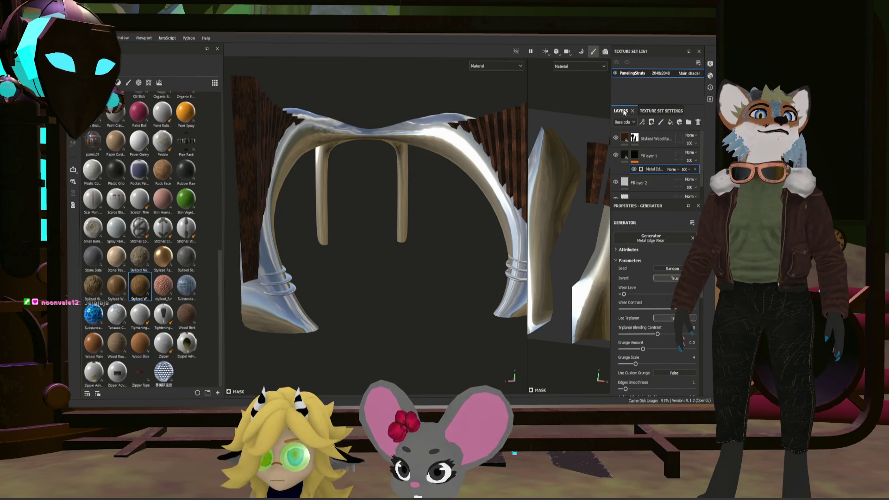
pyautogui.click(654, 138)
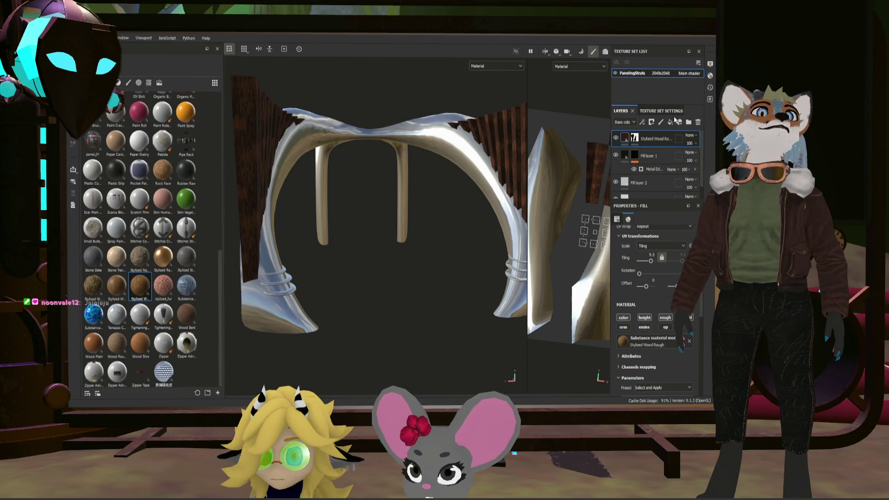
pyautogui.click(658, 111)
pyautogui.scroll(3, 657, 296)
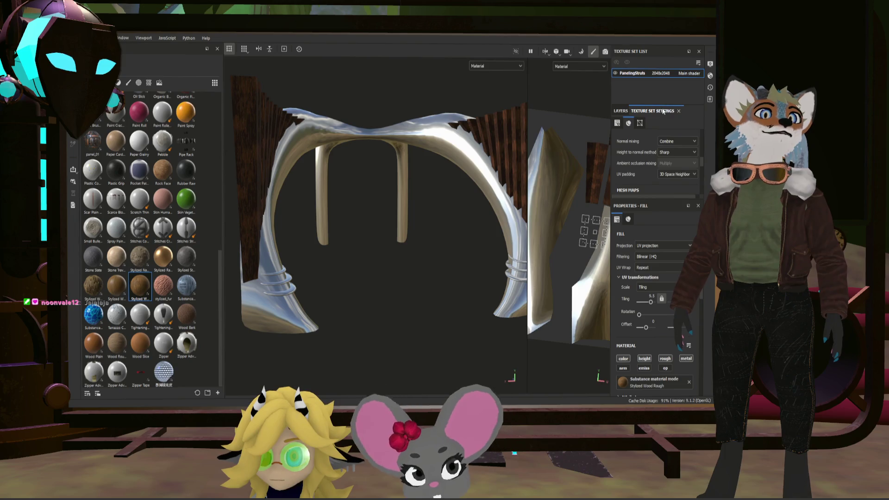
pyautogui.scroll(3, 667, 181)
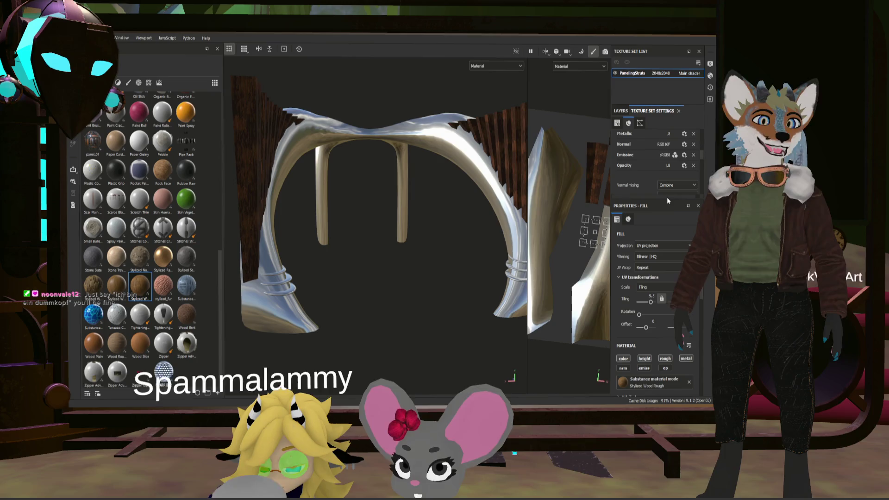
pyautogui.moveTo(667, 199); pyautogui.dragTo(669, 288)
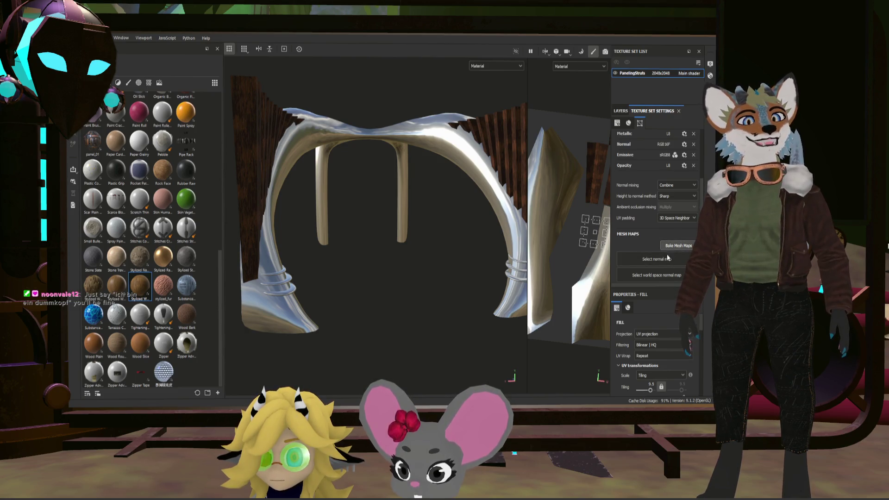
pyautogui.click(674, 246)
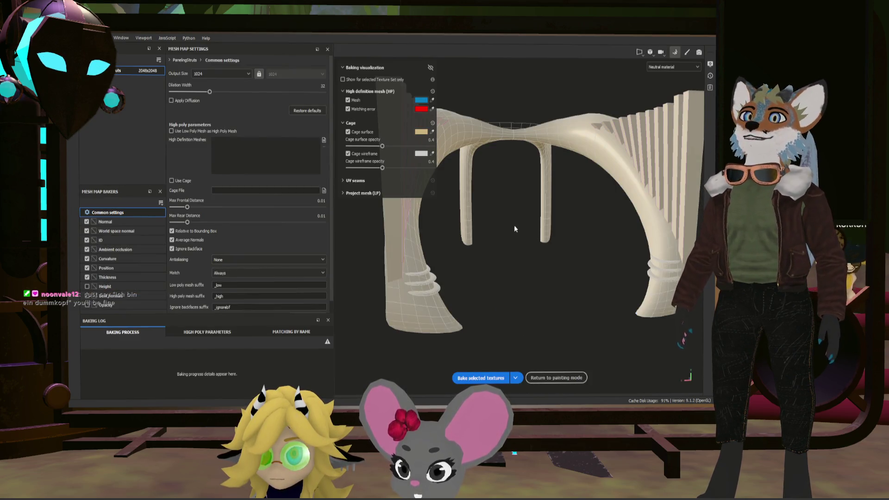
# Step: Bake mesh maps at 4096 using the low-poly mesh as high poly, then return to painting
pyautogui.click(194, 132)
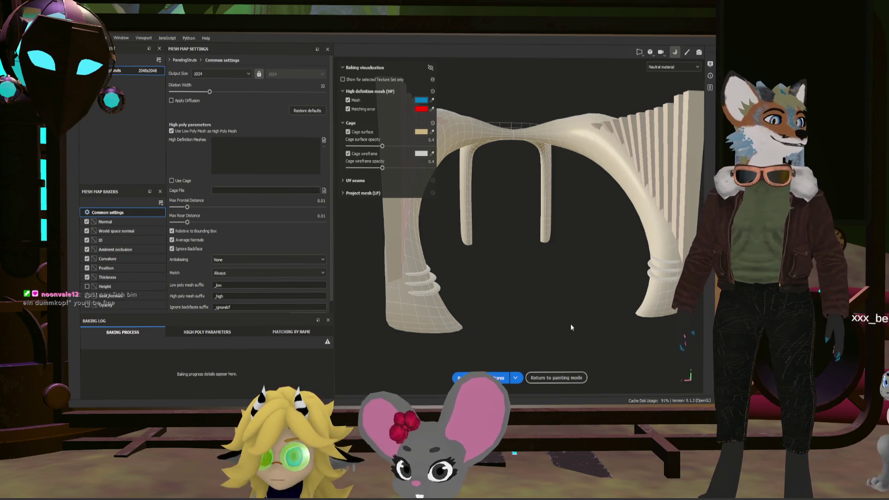
pyautogui.click(491, 378)
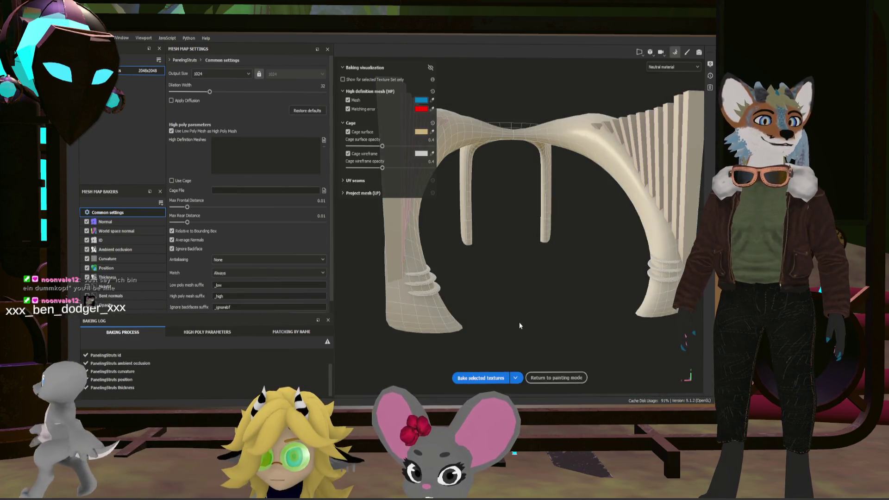
pyautogui.click(481, 378)
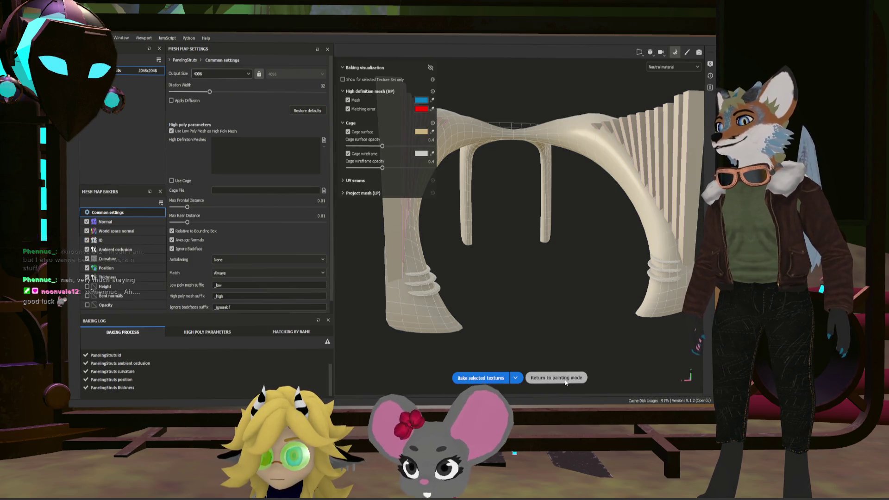
pyautogui.press('Escape')
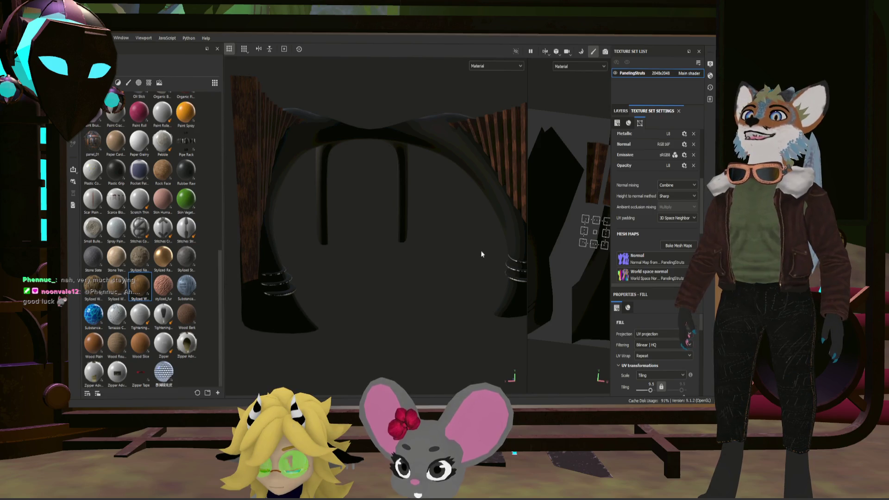
# Step: Raise the Metal Edge Wear generator's wear level to maximum and lower its wear contrast
pyautogui.moveTo(446, 252)
pyautogui.keyDown('alt'); pyautogui.mouseDown()
pyautogui.moveTo(423, 260)
pyautogui.moveTo(461, 259)
pyautogui.mouseUp(); pyautogui.keyUp('alt')
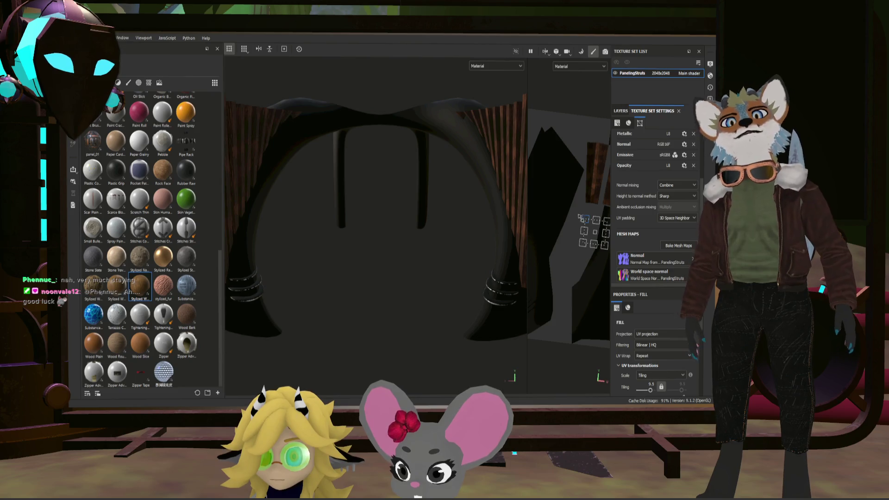
pyautogui.click(621, 111)
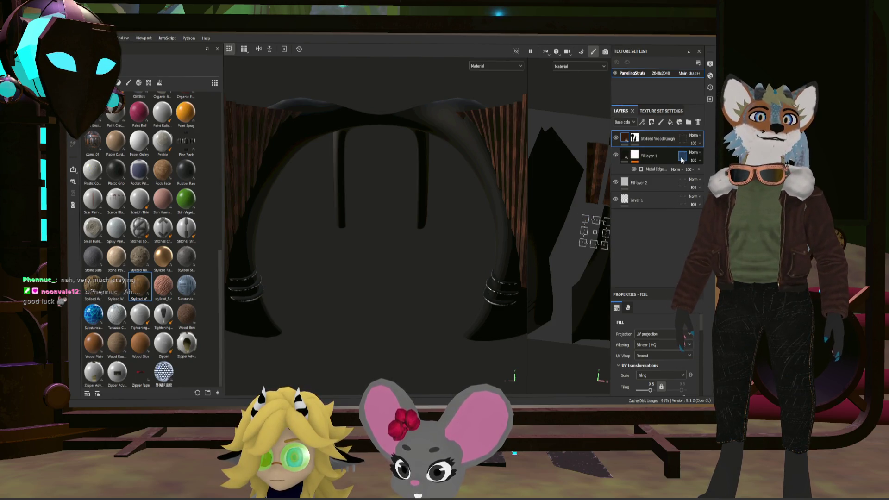
pyautogui.click(654, 168)
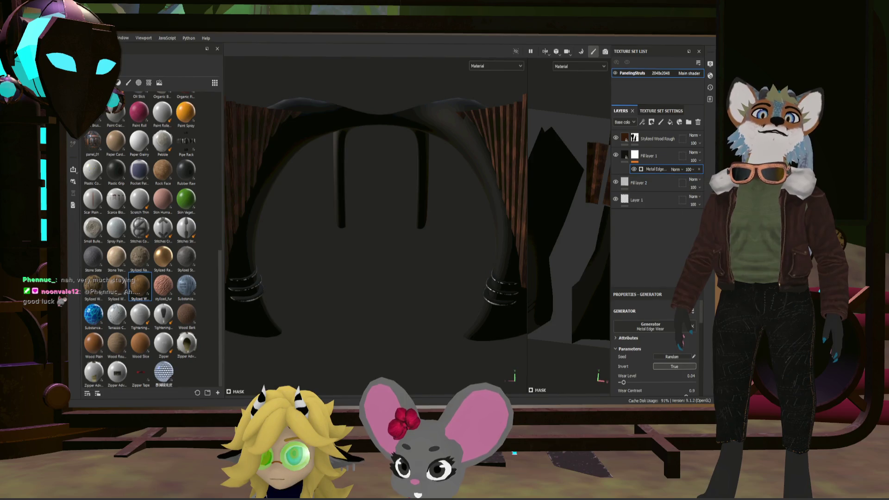
pyautogui.scroll(2, 650, 337)
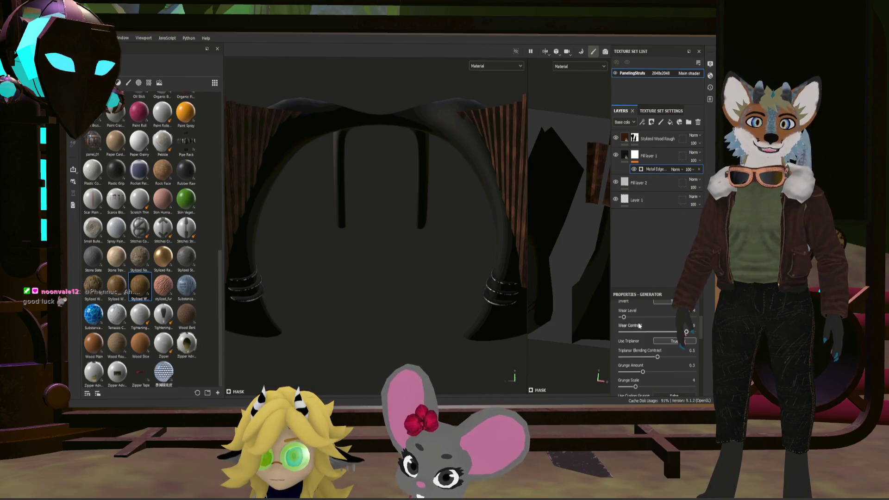
pyautogui.moveTo(624, 316); pyautogui.dragTo(678, 317)
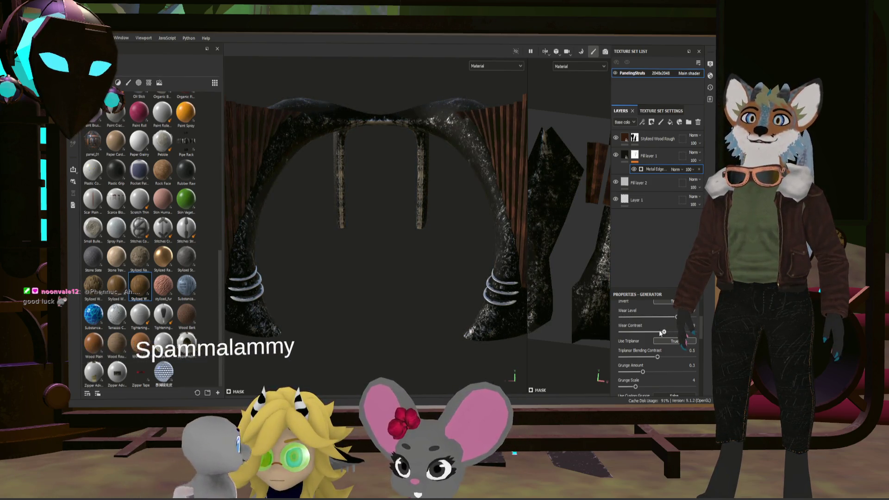
pyautogui.moveTo(679, 332)
pyautogui.mouseDown()
pyautogui.moveTo(631, 331)
pyautogui.moveTo(653, 332)
pyautogui.moveTo(660, 319)
pyautogui.mouseUp()
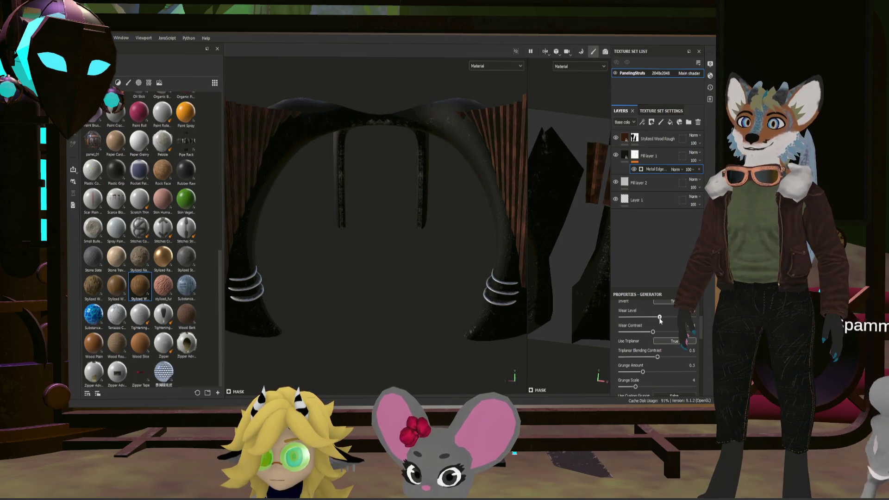
# Step: Check the grey worn edges on the arch and select Fill layer 1
pyautogui.moveTo(467, 268)
pyautogui.keyDown('alt'); pyautogui.mouseDown()
pyautogui.moveTo(438, 252)
pyautogui.moveTo(494, 232)
pyautogui.moveTo(460, 258)
pyautogui.moveTo(424, 259)
pyautogui.moveTo(456, 264)
pyautogui.moveTo(440, 260)
pyautogui.mouseUp(); pyautogui.keyUp('alt')
pyautogui.scroll(3, 463, 263)
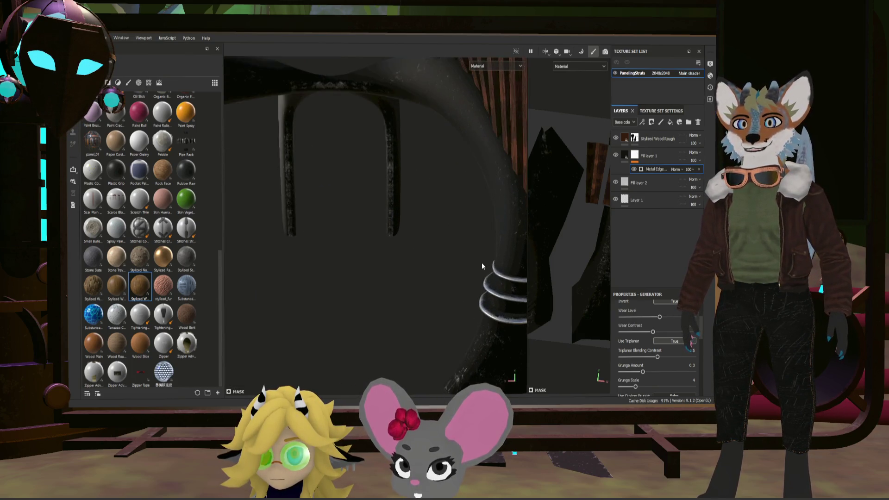
pyautogui.click(662, 156)
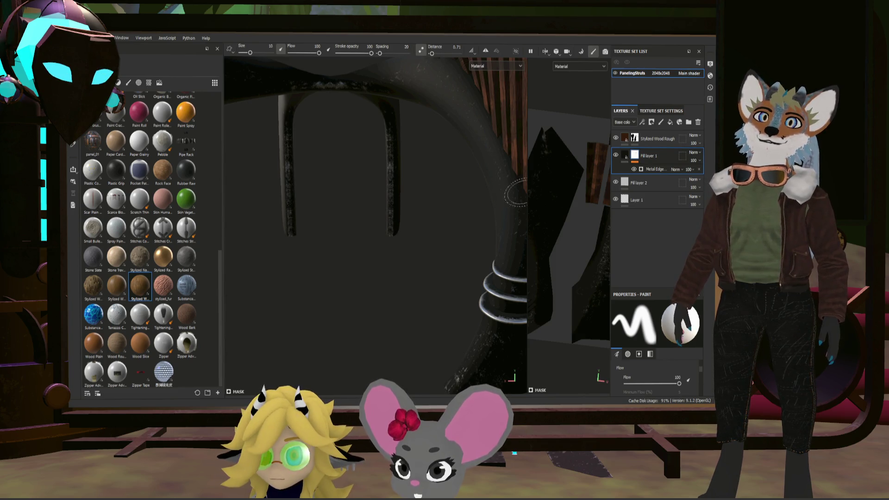
# Step: Group Fill layer 1 into a new Folder 1 with Ctrl+G
pyautogui.doubleClick(642, 157)
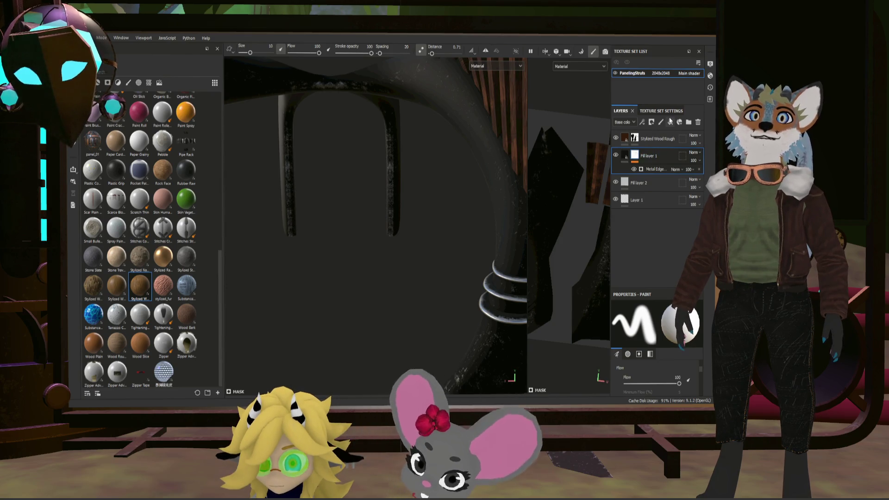
pyautogui.hotkey('ctrl', 'g')
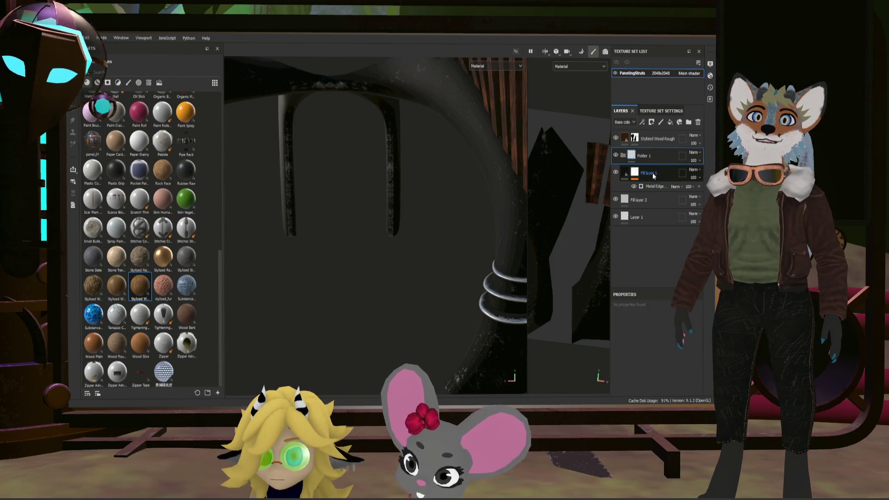
pyautogui.click(652, 175)
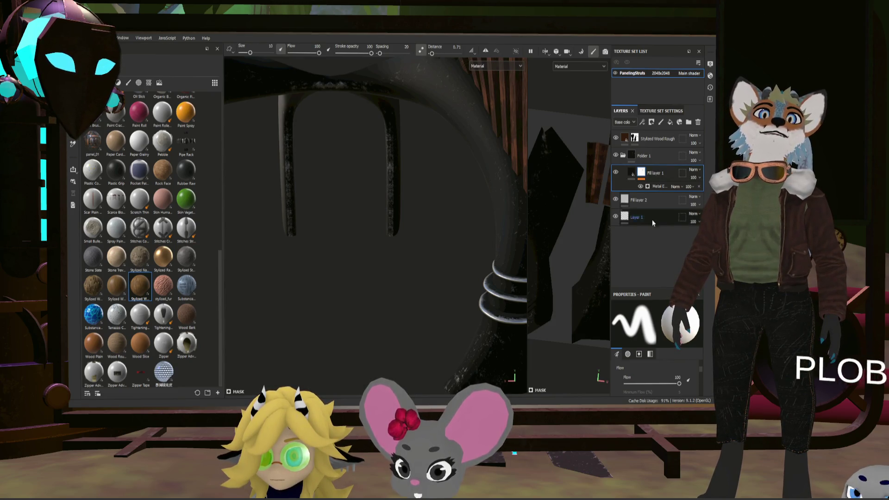
# Step: Paste the Metal Edge Wear mask onto Folder 1 and delete it from Fill layer 1
pyautogui.click(642, 162)
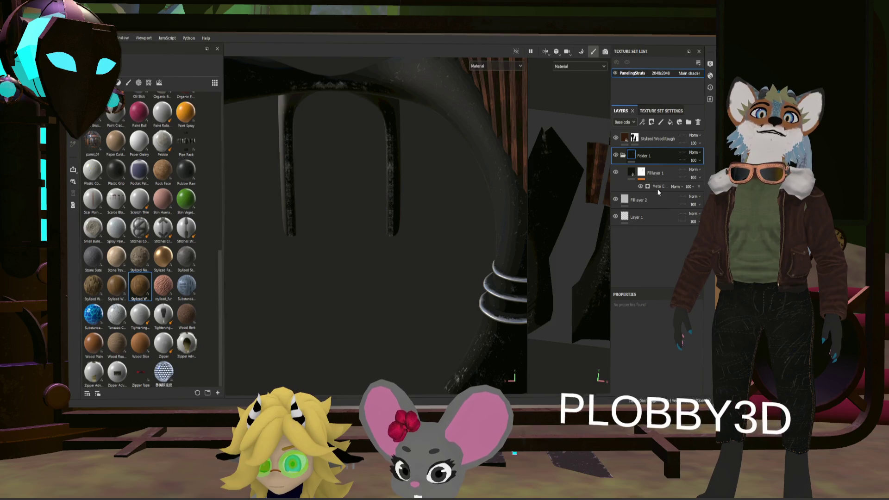
pyautogui.hotkey('ctrl', 'v')
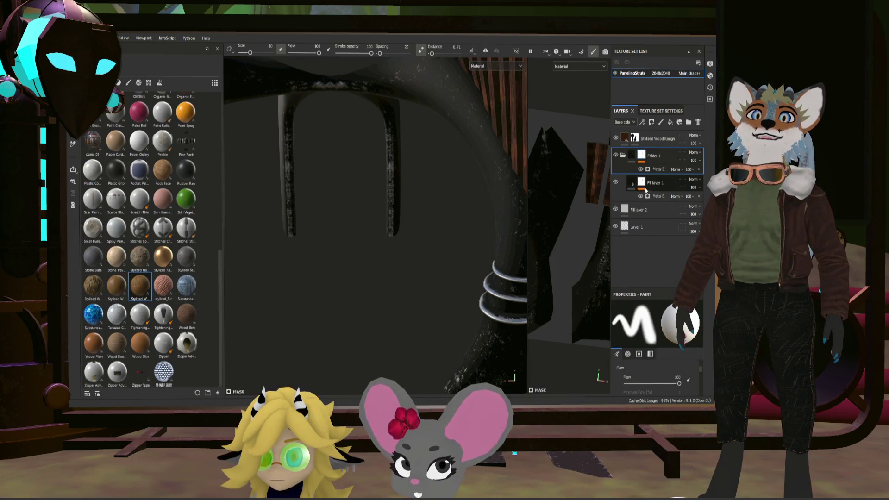
pyautogui.click(649, 198)
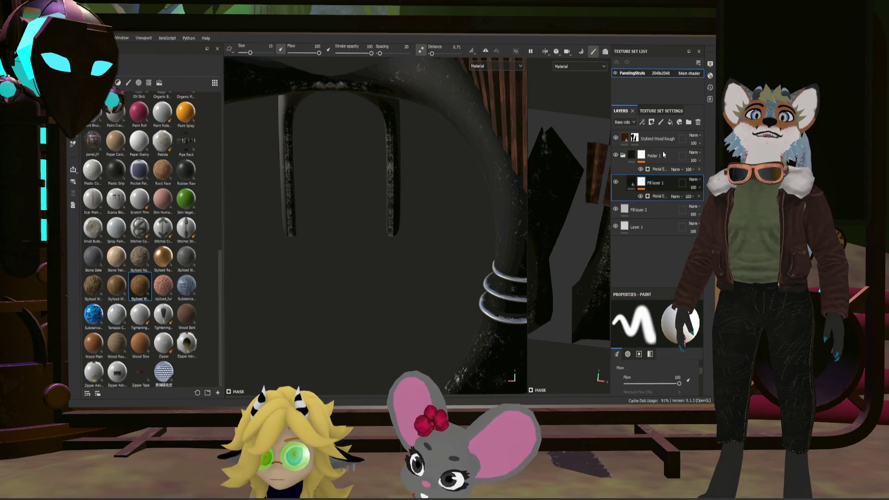
pyautogui.press('Delete')
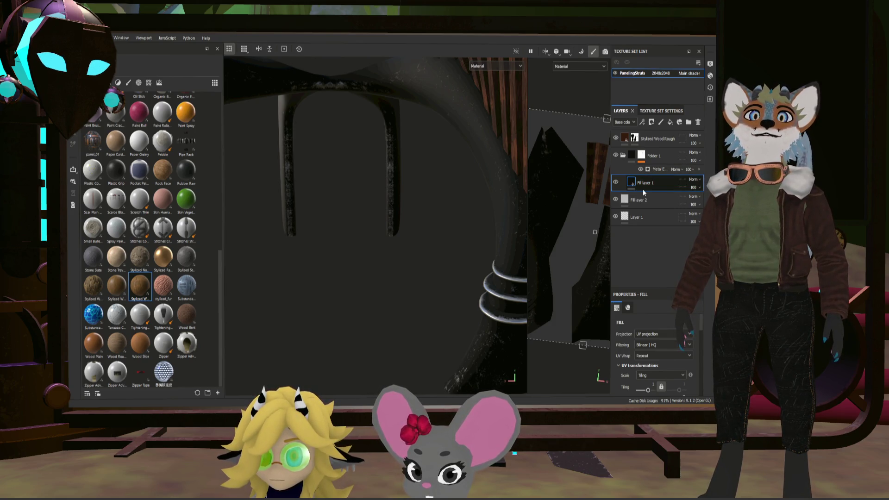
# Step: Give Fill layer 1 a black mask and polygon-fill the whole arch mesh white
pyautogui.press('1')
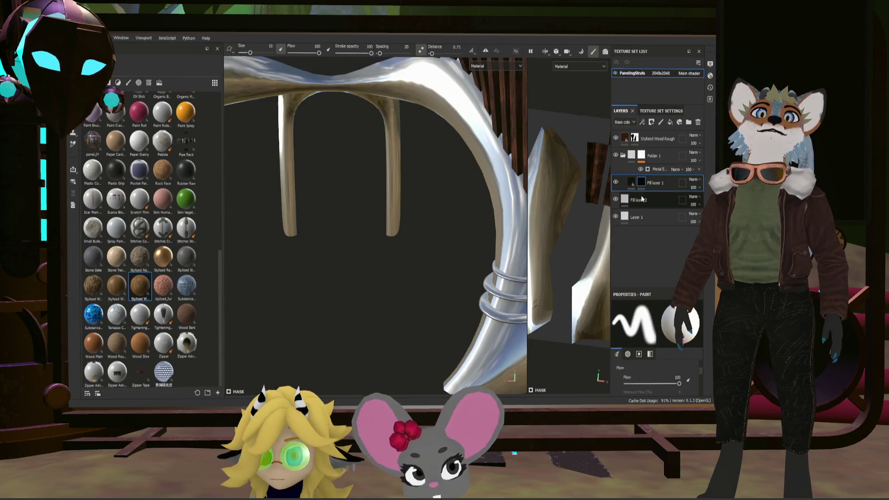
pyautogui.press('4')
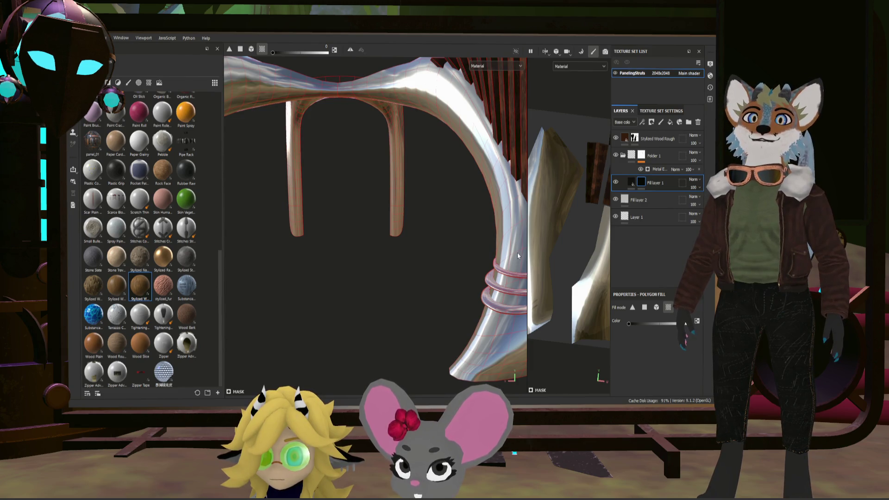
pyautogui.click(697, 321)
pyautogui.click(518, 237)
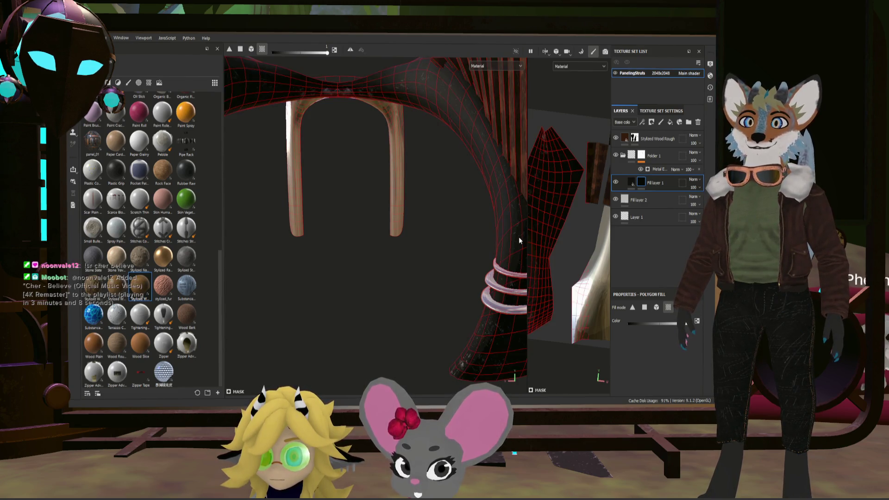
pyautogui.press('f')
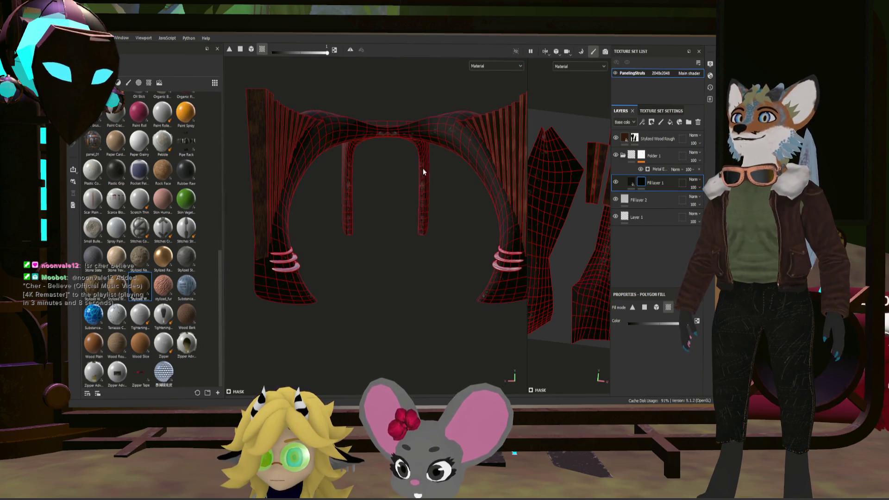
pyautogui.moveTo(422, 173)
pyautogui.keyDown('alt'); pyautogui.mouseDown()
pyautogui.moveTo(415, 210)
pyautogui.moveTo(329, 203)
pyautogui.moveTo(436, 230)
pyautogui.moveTo(393, 210)
pyautogui.moveTo(321, 224)
pyautogui.moveTo(480, 268)
pyautogui.moveTo(433, 215)
pyautogui.moveTo(408, 218)
pyautogui.mouseUp(); pyautogui.keyUp('alt')
pyautogui.press('1')
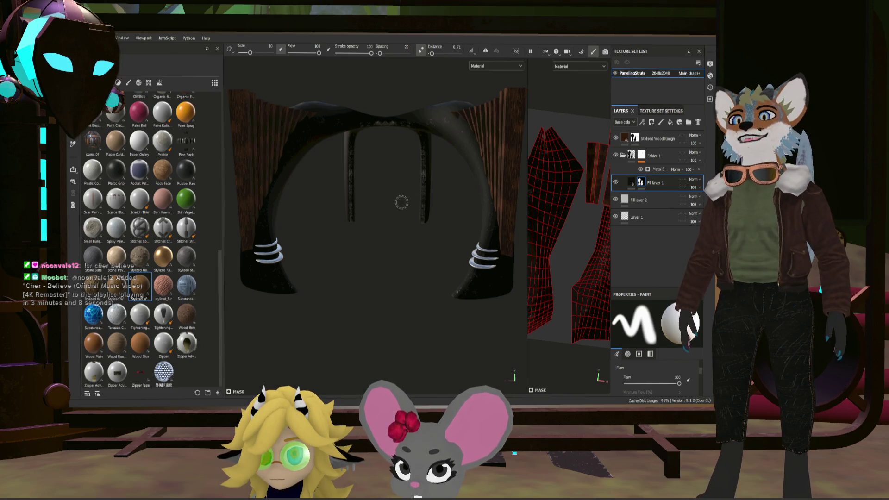
# Step: Inspect the dark finish up close and select the Stylized Wood Rough layer
pyautogui.scroll(5, 416, 181)
pyautogui.moveTo(413, 185)
pyautogui.keyDown('alt'); pyautogui.mouseDown()
pyautogui.moveTo(413, 155)
pyautogui.moveTo(389, 106)
pyautogui.moveTo(183, 169)
pyautogui.moveTo(363, 224)
pyautogui.moveTo(388, 222)
pyautogui.moveTo(349, 202)
pyautogui.moveTo(401, 222)
pyautogui.moveTo(373, 168)
pyautogui.mouseUp(); pyautogui.keyUp('alt')
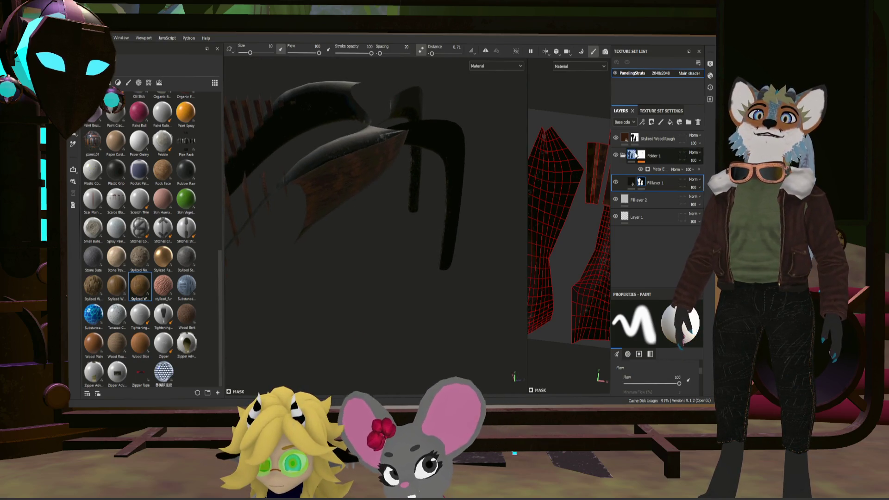
pyautogui.click(658, 138)
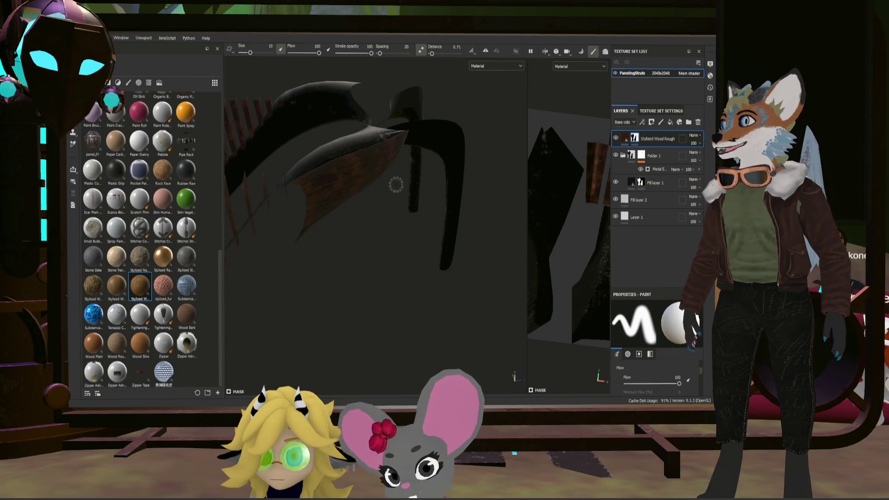
# Step: Polygon-fill another arch chunk into the metal mask using UV chunk fill mode
pyautogui.press('4')
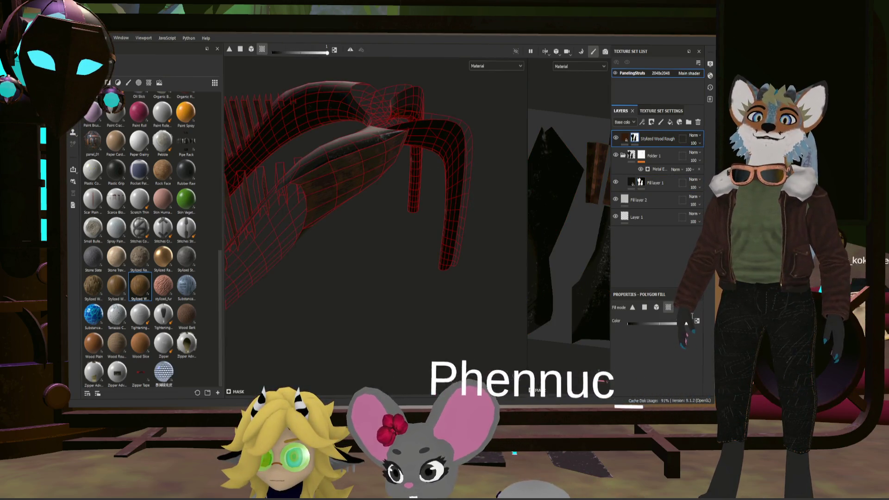
pyautogui.click(668, 307)
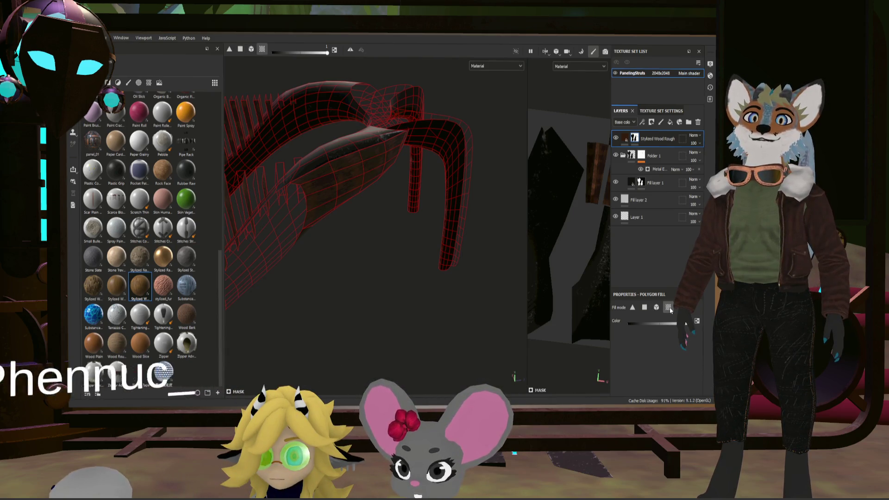
pyautogui.click(363, 173)
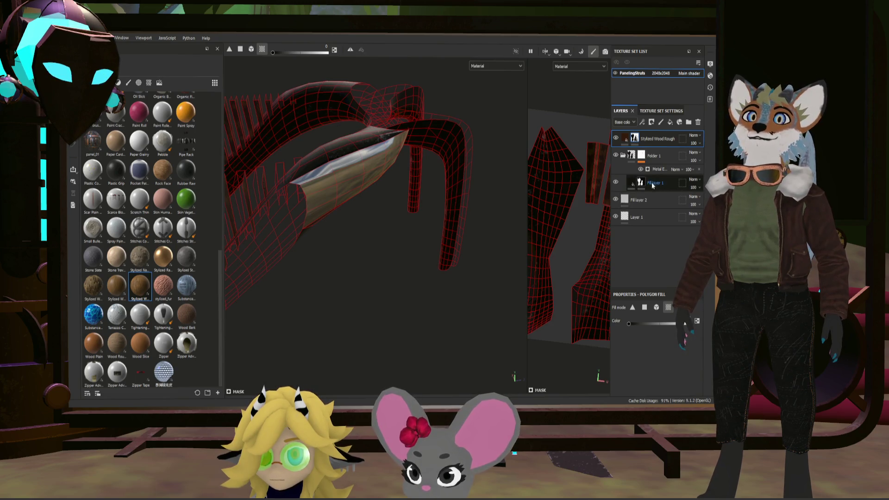
pyautogui.click(645, 182)
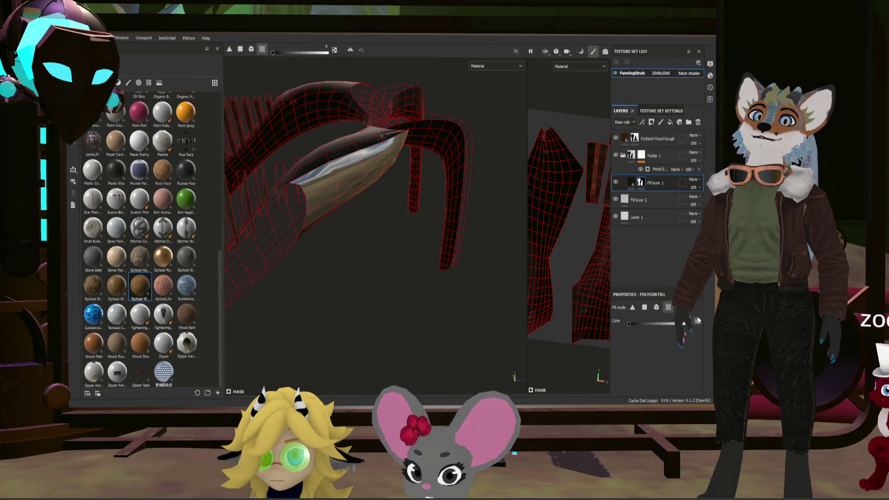
pyautogui.click(366, 171)
# Step: Orbit to check the metal arches beside the wooden slats, then select Stylized Wood Rough
pyautogui.moveTo(407, 177)
pyautogui.keyDown('alt'); pyautogui.mouseDown()
pyautogui.moveTo(381, 123)
pyautogui.moveTo(393, 75)
pyautogui.moveTo(254, 139)
pyautogui.moveTo(483, 177)
pyautogui.moveTo(429, 162)
pyautogui.moveTo(439, 213)
pyautogui.moveTo(479, 191)
pyautogui.mouseUp(); pyautogui.keyUp('alt')
pyautogui.press('1')
pyautogui.moveTo(403, 232)
pyautogui.keyDown('alt'); pyautogui.mouseDown()
pyautogui.moveTo(397, 238)
pyautogui.moveTo(354, 224)
pyautogui.moveTo(373, 227)
pyautogui.moveTo(399, 202)
pyautogui.moveTo(375, 206)
pyautogui.moveTo(413, 234)
pyautogui.moveTo(394, 245)
pyautogui.mouseUp(); pyautogui.keyUp('alt')
pyautogui.scroll(5, 395, 245)
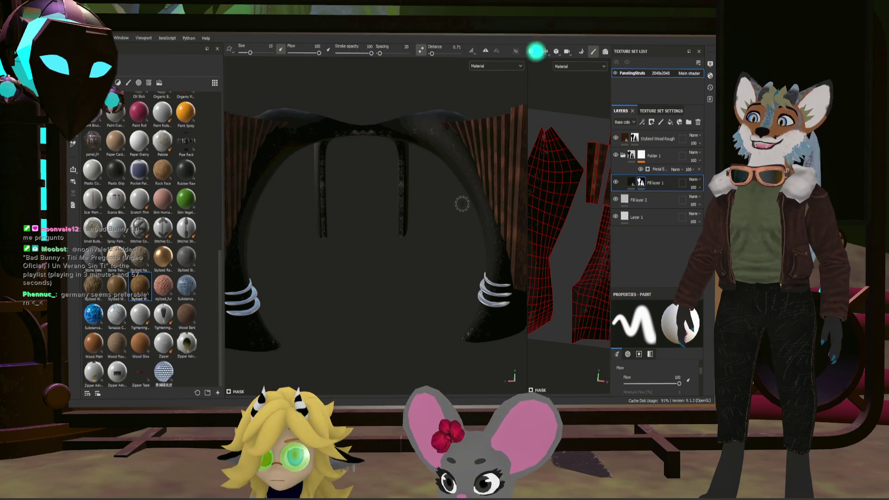
pyautogui.keyDown('alt'); pyautogui.moveTo(475, 208); pyautogui.dragTo(468, 218); pyautogui.keyUp('alt')
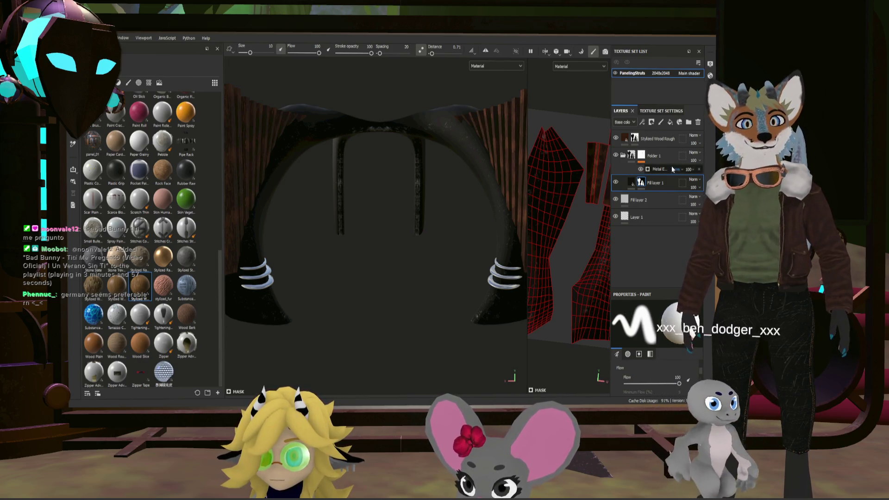
pyautogui.click(669, 141)
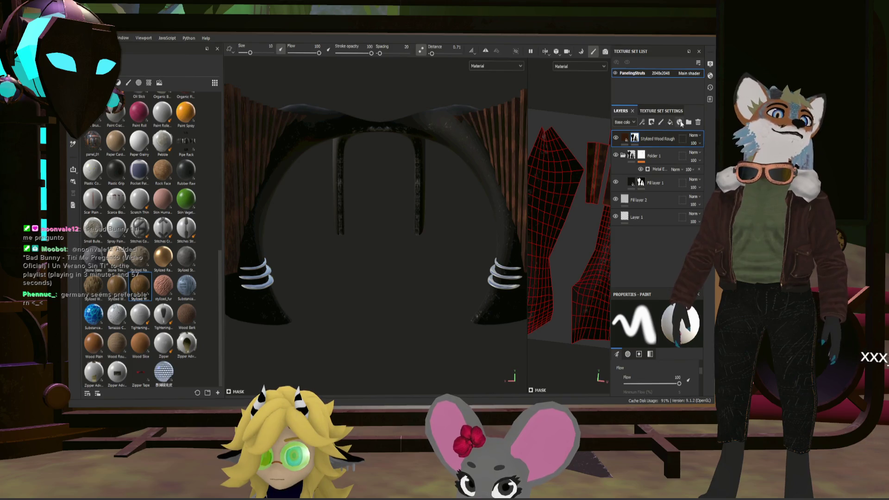
# Step: Add a new top fill layer with black base colour, roughness 1 and metallic 0.482
pyautogui.click(671, 123)
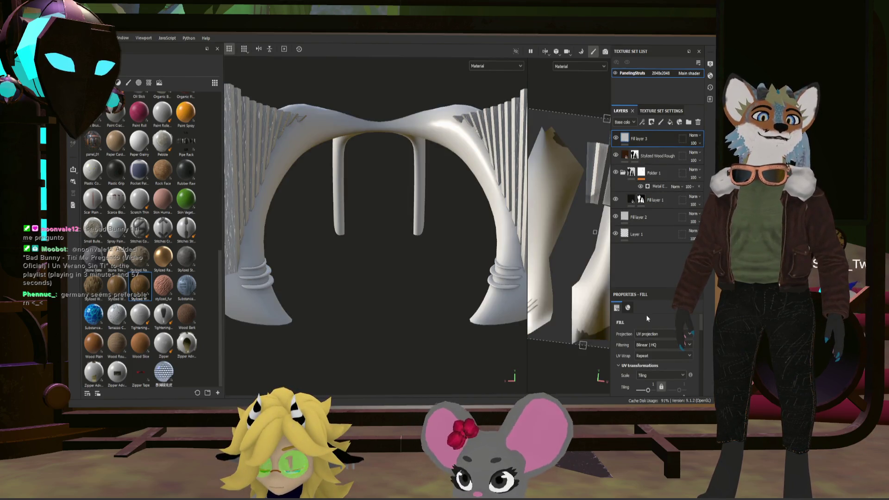
pyautogui.scroll(-5, 646, 329)
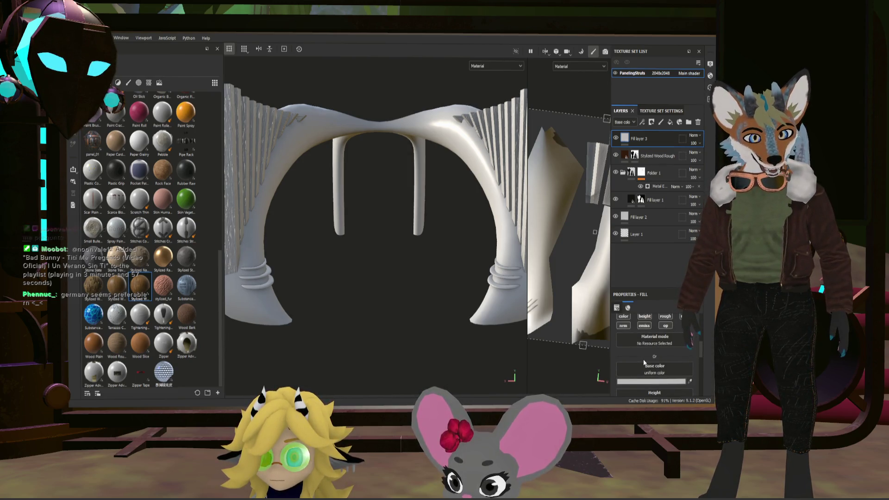
pyautogui.hotkey('ctrl', 'z')
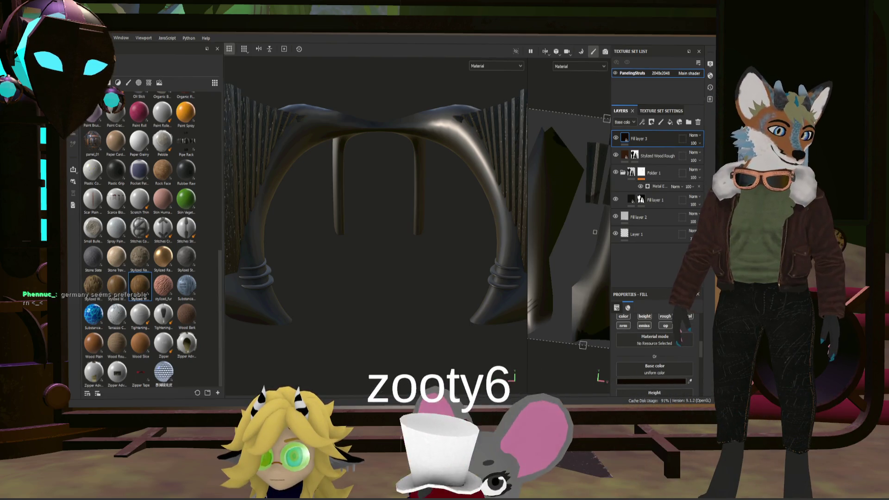
pyautogui.scroll(-3, 669, 354)
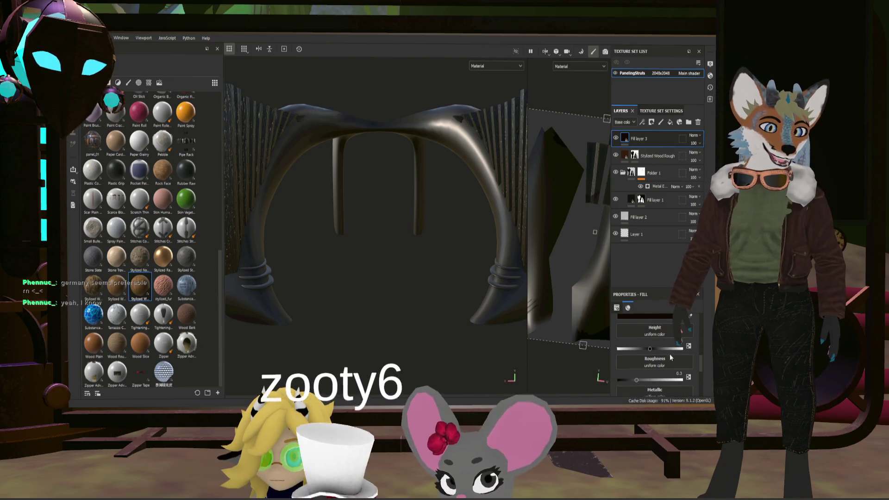
pyautogui.click(636, 381)
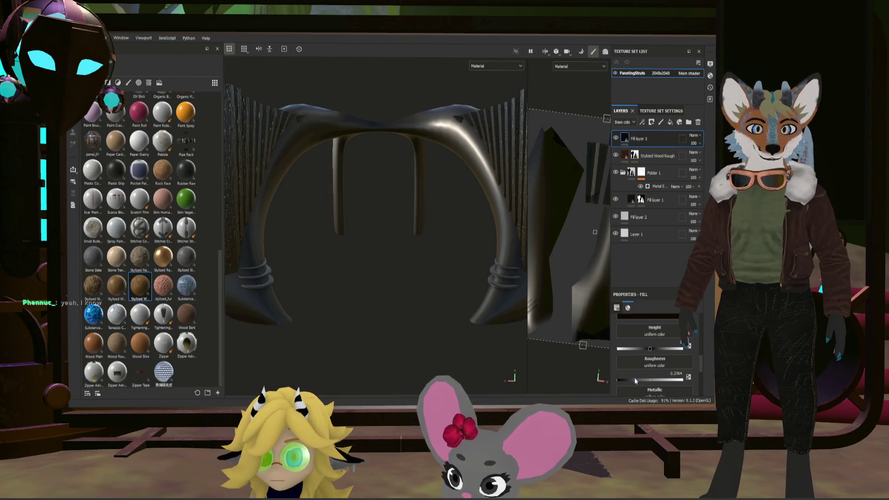
pyautogui.moveTo(635, 380); pyautogui.dragTo(682, 379)
pyautogui.scroll(-3, 624, 363)
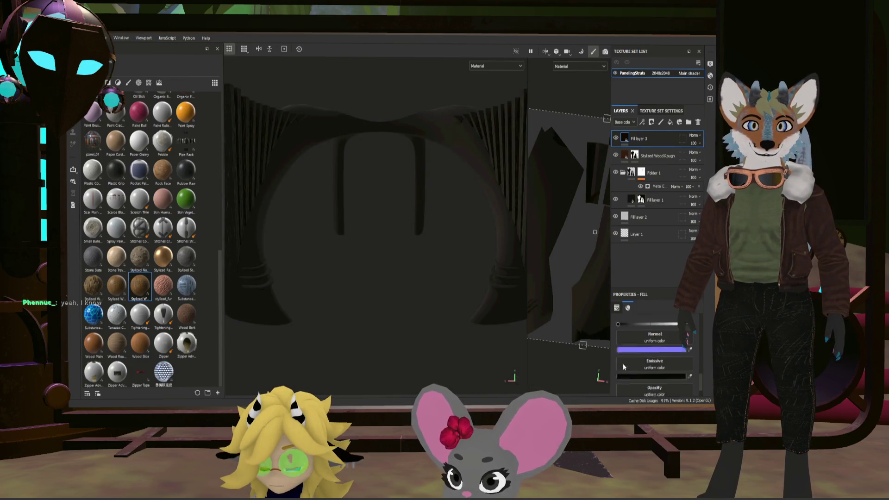
pyautogui.scroll(2, 657, 363)
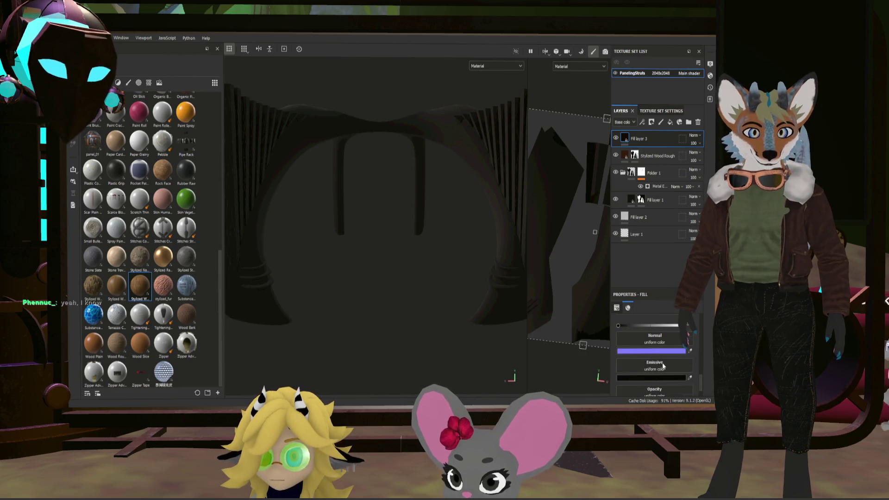
pyautogui.moveTo(619, 349)
pyautogui.mouseDown()
pyautogui.moveTo(653, 352)
pyautogui.moveTo(613, 348)
pyautogui.moveTo(632, 348)
pyautogui.mouseUp()
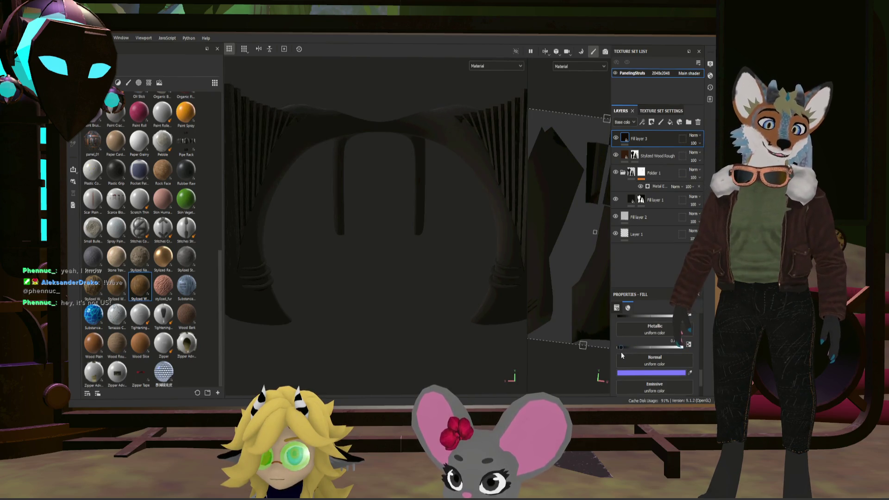
pyautogui.moveTo(456, 258)
pyautogui.keyDown('alt'); pyautogui.mouseDown()
pyautogui.moveTo(463, 216)
pyautogui.moveTo(446, 280)
pyautogui.moveTo(416, 279)
pyautogui.mouseUp(); pyautogui.keyUp('alt')
pyautogui.scroll(2, 479, 240)
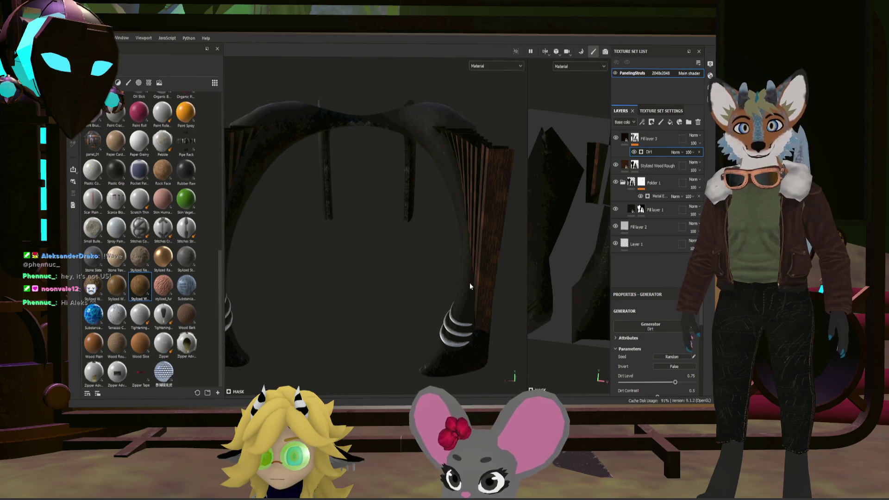
# Step: Set Fill layer 3's Dirt generator to dirt level 0.6 and dirt contrast 0.85
pyautogui.moveTo(469, 283)
pyautogui.keyDown('alt'); pyautogui.mouseDown()
pyautogui.moveTo(484, 260)
pyautogui.moveTo(516, 244)
pyautogui.moveTo(469, 278)
pyautogui.moveTo(493, 271)
pyautogui.moveTo(464, 261)
pyautogui.moveTo(526, 287)
pyautogui.mouseUp(); pyautogui.keyUp('alt')
pyautogui.scroll(-2, 657, 334)
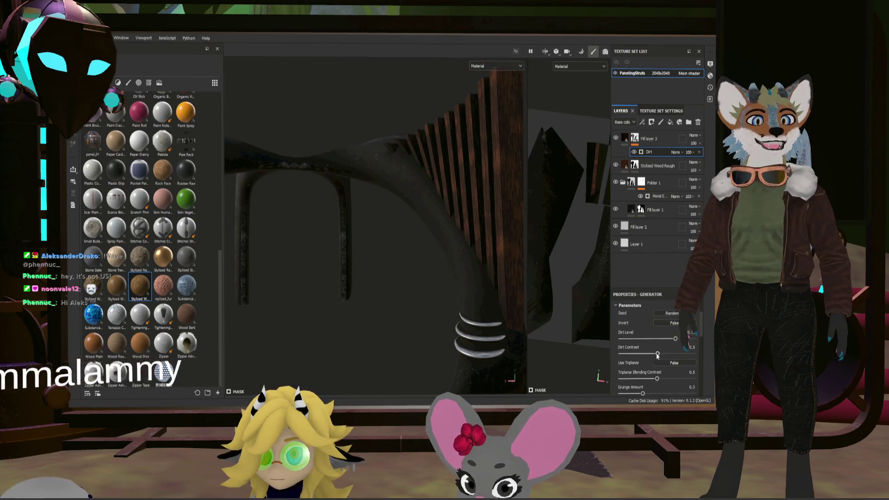
pyautogui.moveTo(675, 338); pyautogui.dragTo(652, 339)
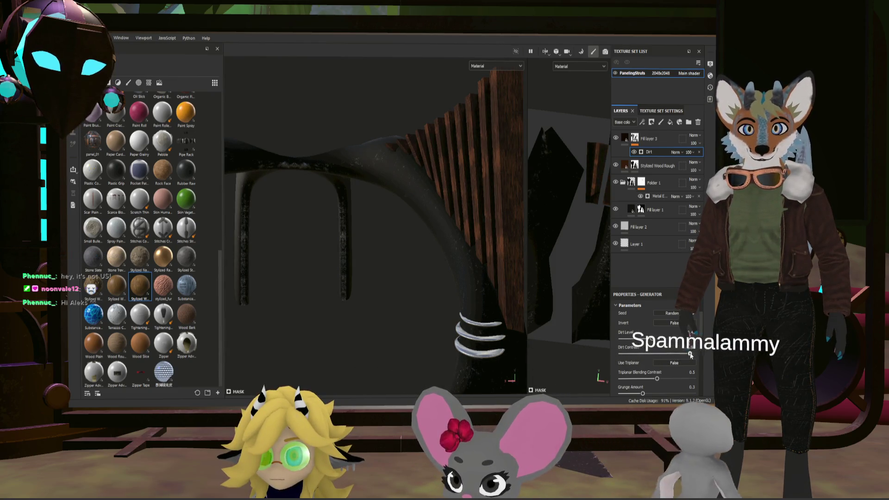
pyautogui.moveTo(662, 352)
pyautogui.mouseDown()
pyautogui.moveTo(683, 355)
pyautogui.moveTo(662, 340)
pyautogui.mouseUp()
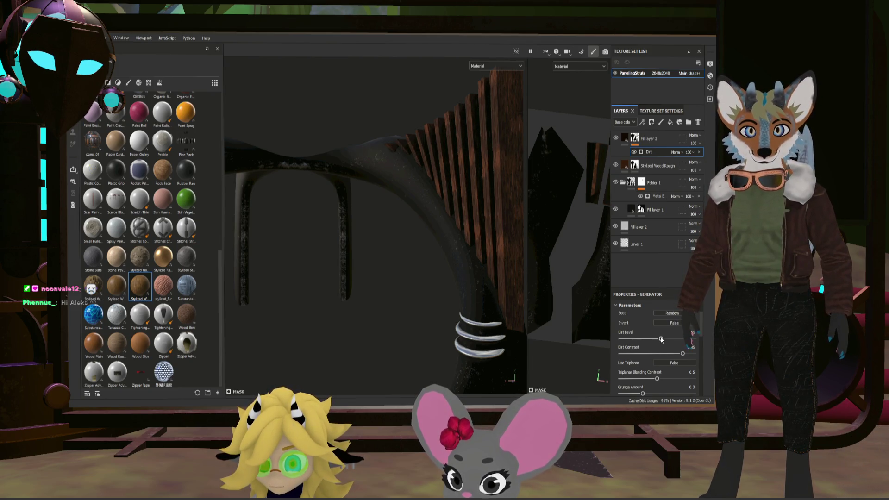
# Step: Orbit around the wooden struts to inspect the dirt speckles, then select Stylized Wood Rough
pyautogui.keyDown('alt'); pyautogui.moveTo(487, 324); pyautogui.dragTo(569, 330); pyautogui.keyUp('alt')
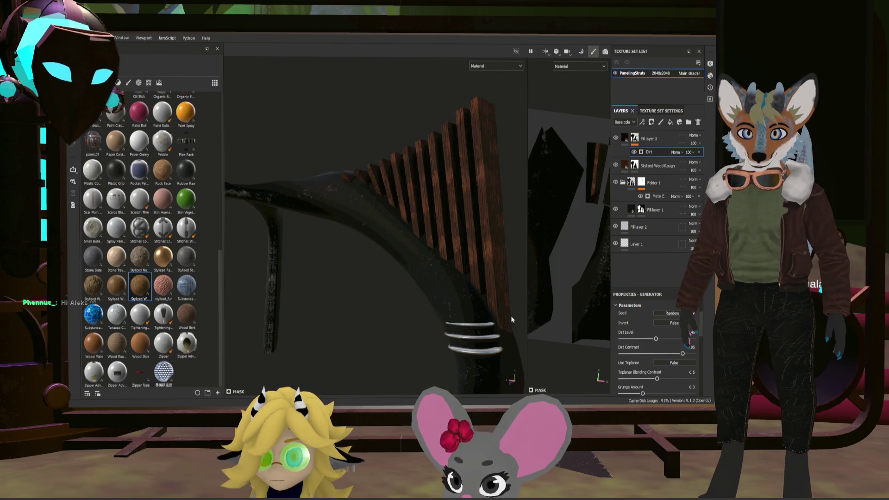
pyautogui.moveTo(512, 319)
pyautogui.keyDown('alt'); pyautogui.mouseDown()
pyautogui.moveTo(391, 323)
pyautogui.moveTo(406, 361)
pyautogui.moveTo(453, 298)
pyautogui.moveTo(429, 290)
pyautogui.moveTo(416, 307)
pyautogui.moveTo(457, 313)
pyautogui.moveTo(492, 343)
pyautogui.moveTo(493, 375)
pyautogui.moveTo(420, 247)
pyautogui.moveTo(432, 277)
pyautogui.moveTo(412, 278)
pyautogui.mouseUp(); pyautogui.keyUp('alt')
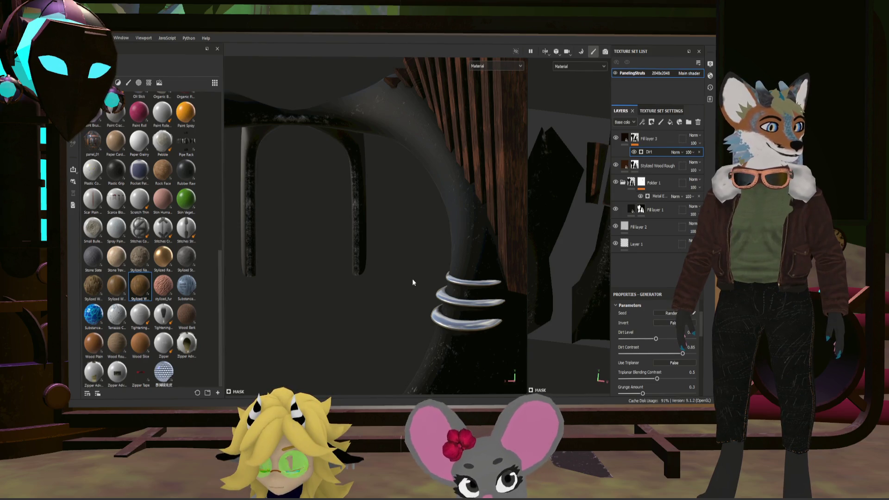
pyautogui.moveTo(480, 287)
pyautogui.keyDown('alt'); pyautogui.mouseDown()
pyautogui.moveTo(439, 243)
pyautogui.moveTo(399, 276)
pyautogui.moveTo(379, 263)
pyautogui.mouseUp(); pyautogui.keyUp('alt')
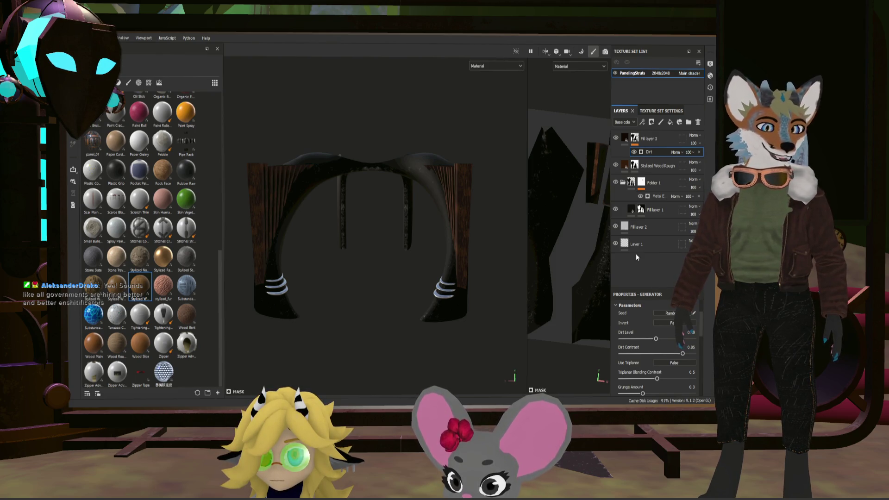
pyautogui.moveTo(422, 232)
pyautogui.keyDown('alt'); pyautogui.mouseDown()
pyautogui.moveTo(388, 232)
pyautogui.moveTo(496, 242)
pyautogui.moveTo(456, 244)
pyautogui.moveTo(492, 206)
pyautogui.moveTo(500, 211)
pyautogui.moveTo(438, 214)
pyautogui.moveTo(403, 201)
pyautogui.moveTo(512, 228)
pyautogui.moveTo(500, 208)
pyautogui.moveTo(471, 241)
pyautogui.mouseUp(); pyautogui.keyUp('alt')
pyautogui.scroll(5, 458, 240)
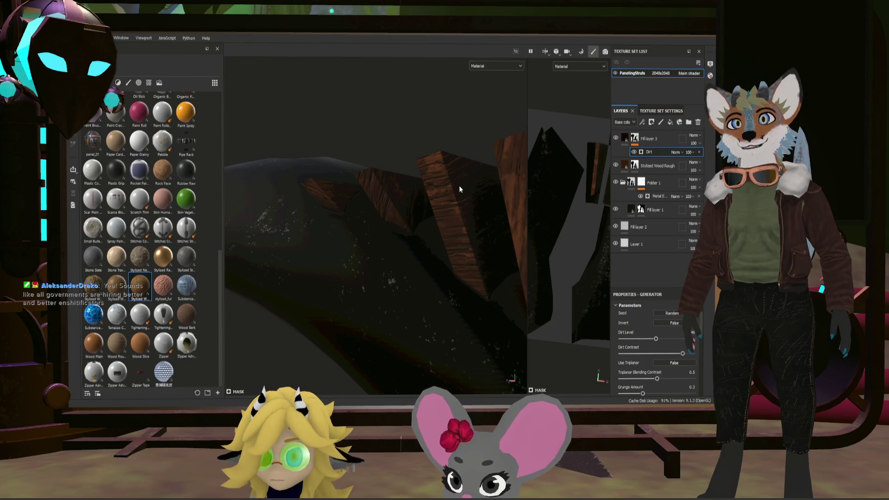
pyautogui.keyDown('alt'); pyautogui.moveTo(459, 189); pyautogui.dragTo(461, 231); pyautogui.keyUp('alt')
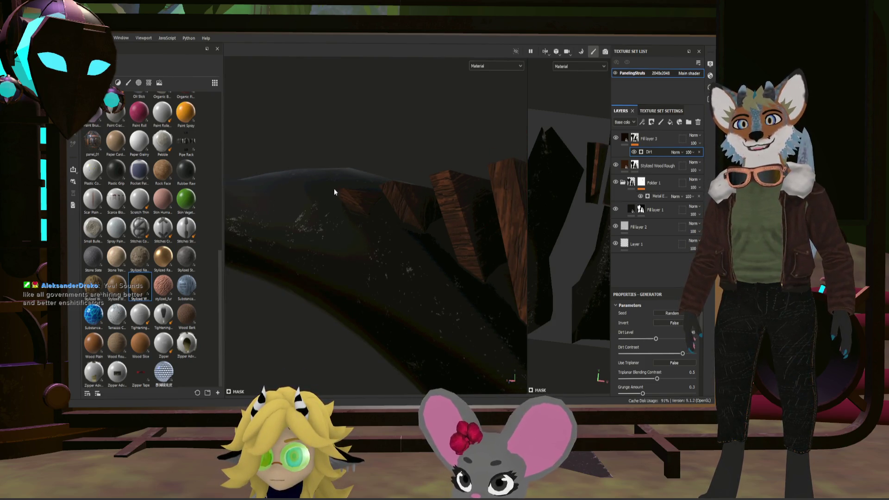
pyautogui.moveTo(384, 199)
pyautogui.keyDown('alt'); pyautogui.mouseDown()
pyautogui.moveTo(512, 254)
pyautogui.moveTo(516, 277)
pyautogui.moveTo(477, 244)
pyautogui.moveTo(591, 189)
pyautogui.mouseUp(); pyautogui.keyUp('alt')
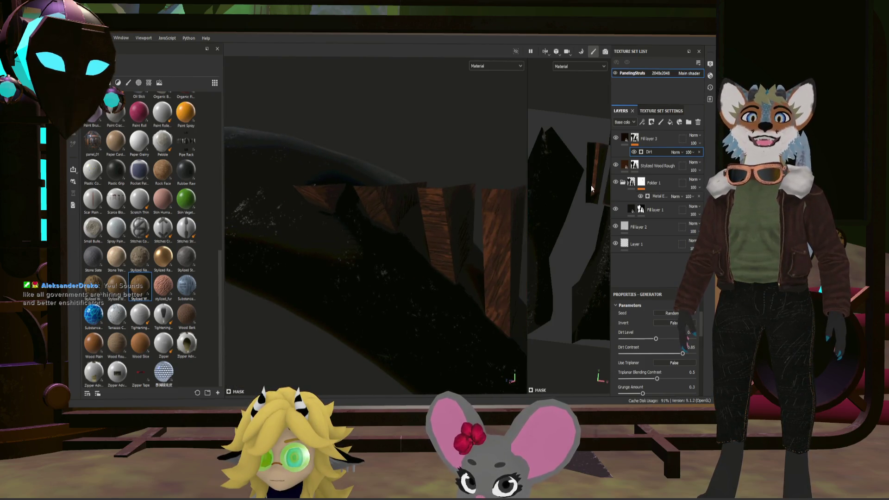
pyautogui.click(660, 168)
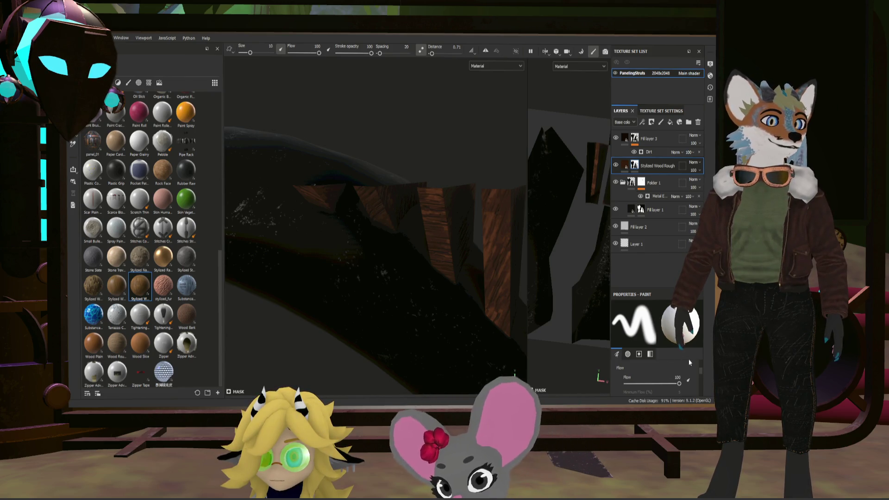
# Step: Erase wood from one strut face with fill value 0, then duplicate Stylized Wood Rough and fill its mask white
pyautogui.press('4')
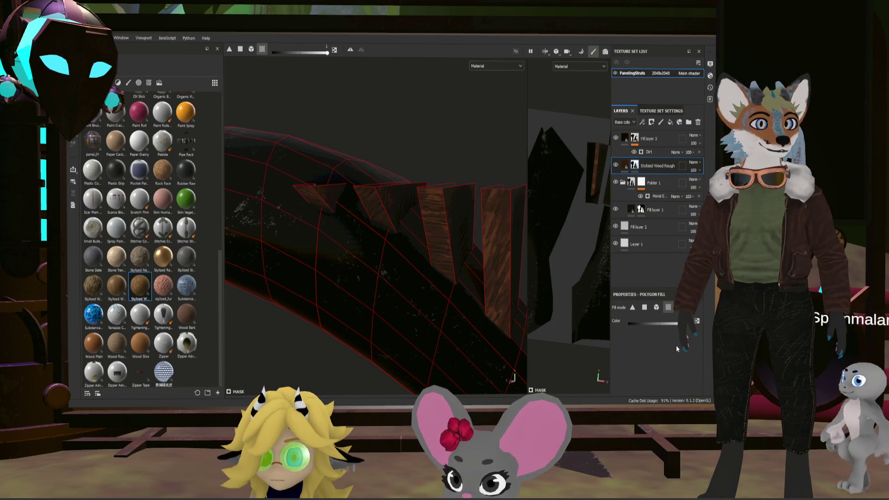
pyautogui.moveTo(676, 323); pyautogui.dragTo(628, 324)
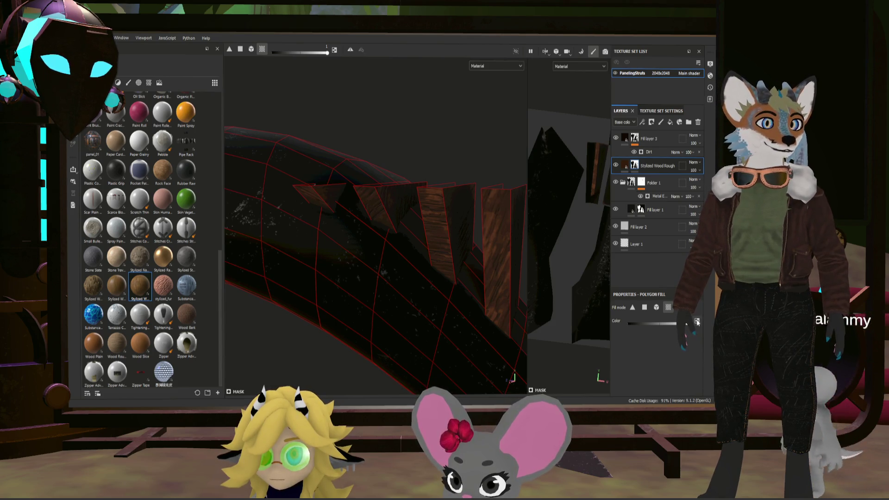
pyautogui.click(440, 238)
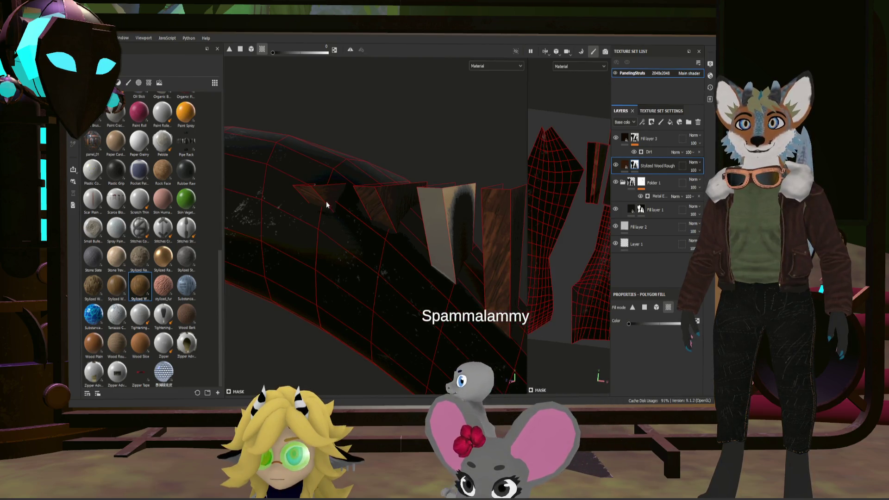
pyautogui.moveTo(351, 204)
pyautogui.keyDown('alt'); pyautogui.mouseDown()
pyautogui.moveTo(389, 240)
pyautogui.moveTo(276, 263)
pyautogui.moveTo(378, 251)
pyautogui.moveTo(501, 254)
pyautogui.moveTo(391, 256)
pyautogui.moveTo(463, 222)
pyautogui.mouseUp(); pyautogui.keyUp('alt')
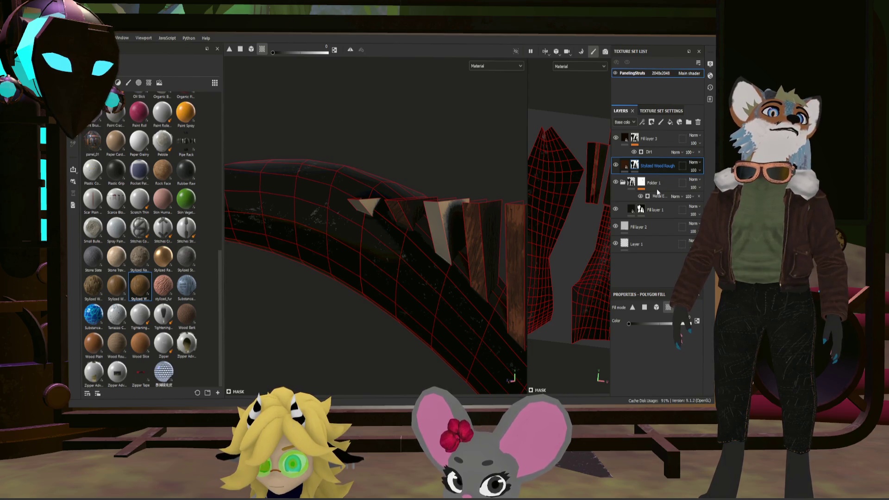
pyautogui.hotkey('ctrl', 'd')
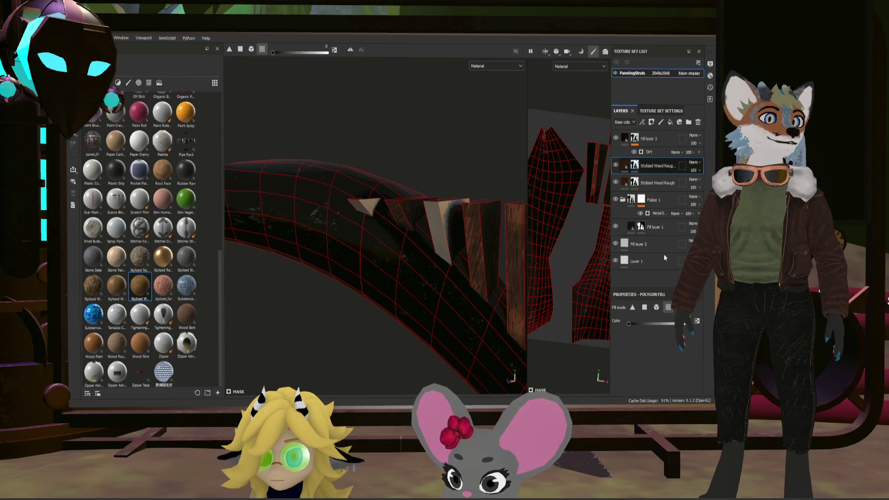
pyautogui.click(650, 120)
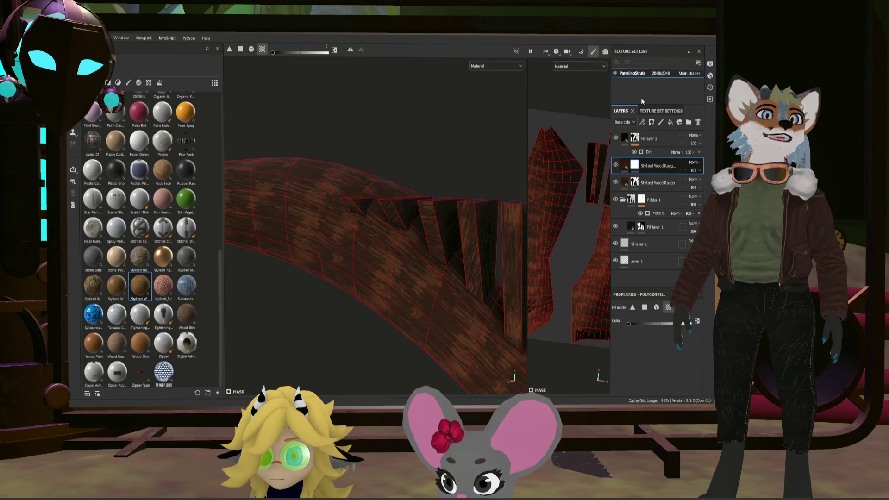
# Step: Add a Levels effect to darken the Stylized Wood Roughness fill layer
pyautogui.click(642, 121)
pyautogui.scroll(3, 427, 232)
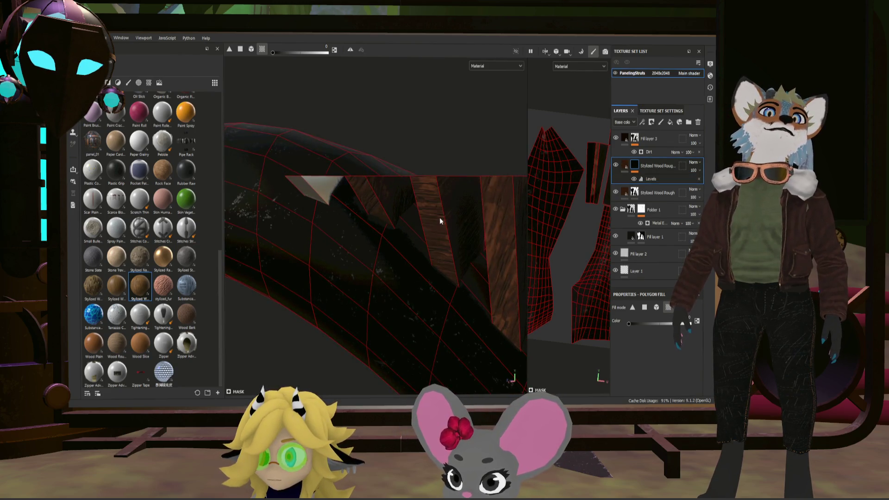
pyautogui.scroll(-3, 343, 197)
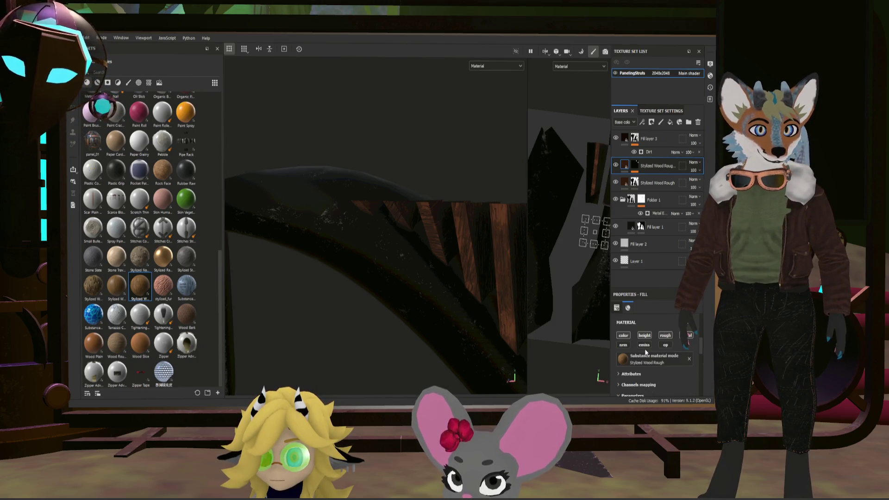
pyautogui.scroll(-10, 646, 351)
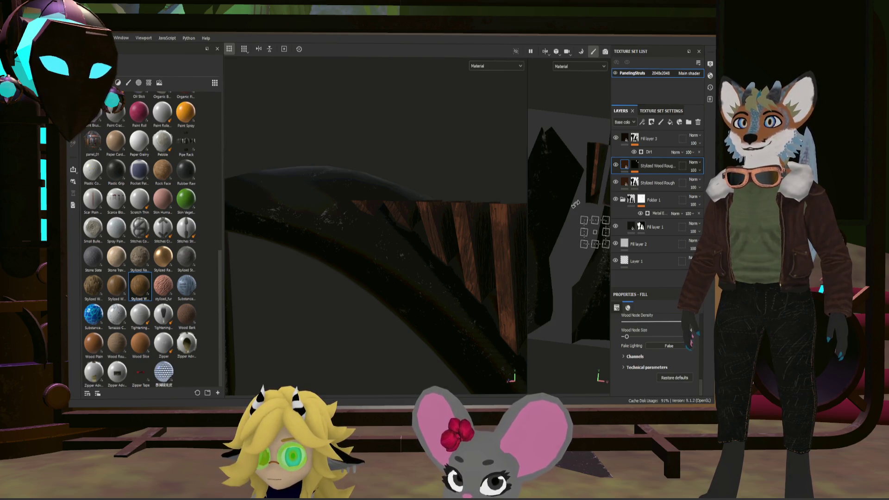
pyautogui.scroll(-5, 442, 219)
# Step: Review the textured arch strut from several angles, then switch to the Godot editor
pyautogui.moveTo(421, 233)
pyautogui.keyDown('alt'); pyautogui.mouseDown()
pyautogui.moveTo(447, 229)
pyautogui.moveTo(419, 252)
pyautogui.moveTo(356, 253)
pyautogui.moveTo(434, 210)
pyautogui.moveTo(468, 268)
pyautogui.moveTo(456, 340)
pyautogui.moveTo(432, 307)
pyautogui.moveTo(393, 302)
pyautogui.moveTo(445, 296)
pyautogui.moveTo(467, 245)
pyautogui.moveTo(337, 264)
pyautogui.moveTo(325, 277)
pyautogui.mouseUp(); pyautogui.keyUp('alt')
pyautogui.scroll(5, 355, 250)
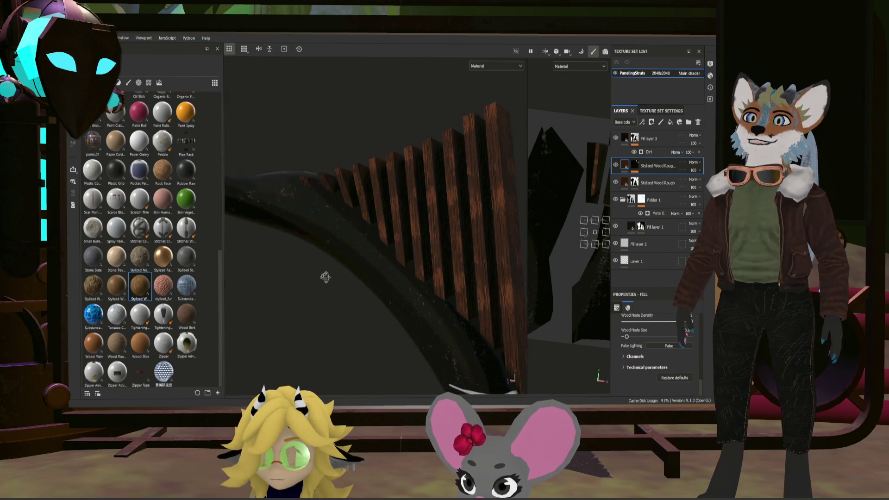
pyautogui.moveTo(377, 261)
pyautogui.keyDown('alt'); pyautogui.mouseDown()
pyautogui.moveTo(347, 269)
pyautogui.moveTo(357, 272)
pyautogui.moveTo(303, 272)
pyautogui.moveTo(299, 258)
pyautogui.moveTo(307, 323)
pyautogui.moveTo(299, 313)
pyautogui.moveTo(338, 317)
pyautogui.moveTo(291, 318)
pyautogui.moveTo(257, 304)
pyautogui.moveTo(443, 297)
pyautogui.moveTo(506, 308)
pyautogui.moveTo(482, 294)
pyautogui.moveTo(470, 304)
pyautogui.moveTo(482, 284)
pyautogui.moveTo(486, 304)
pyautogui.moveTo(473, 274)
pyautogui.moveTo(483, 216)
pyautogui.moveTo(502, 288)
pyautogui.moveTo(532, 264)
pyautogui.moveTo(391, 268)
pyautogui.moveTo(478, 276)
pyautogui.moveTo(434, 254)
pyautogui.moveTo(429, 271)
pyautogui.moveTo(457, 283)
pyautogui.moveTo(476, 307)
pyautogui.moveTo(467, 277)
pyautogui.moveTo(477, 266)
pyautogui.moveTo(461, 260)
pyautogui.moveTo(423, 288)
pyautogui.moveTo(458, 288)
pyautogui.mouseUp(); pyautogui.keyUp('alt')
pyautogui.scroll(5, 488, 269)
pyautogui.scroll(-6, 454, 281)
pyautogui.scroll(2, 452, 285)
pyautogui.scroll(4, 467, 276)
pyautogui.scroll(-4, 460, 260)
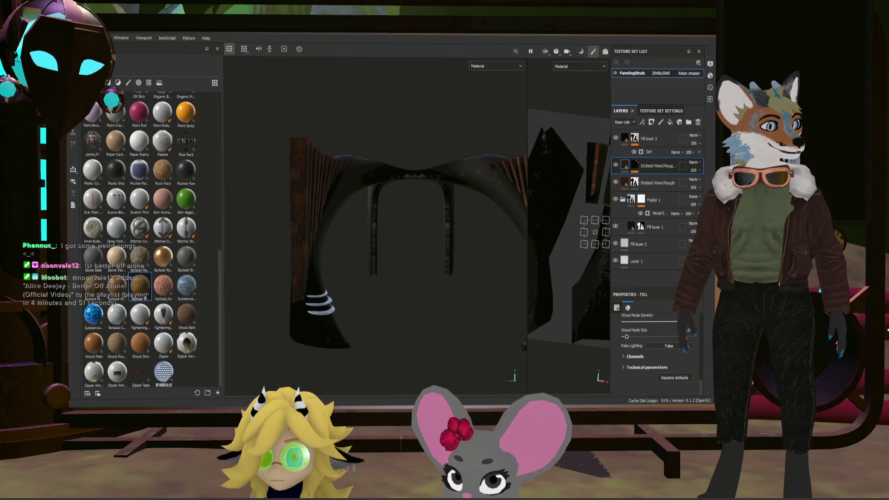
pyautogui.moveTo(323, 215)
pyautogui.keyDown('alt'); pyautogui.mouseDown()
pyautogui.moveTo(367, 238)
pyautogui.moveTo(337, 249)
pyautogui.mouseUp(); pyautogui.keyUp('alt')
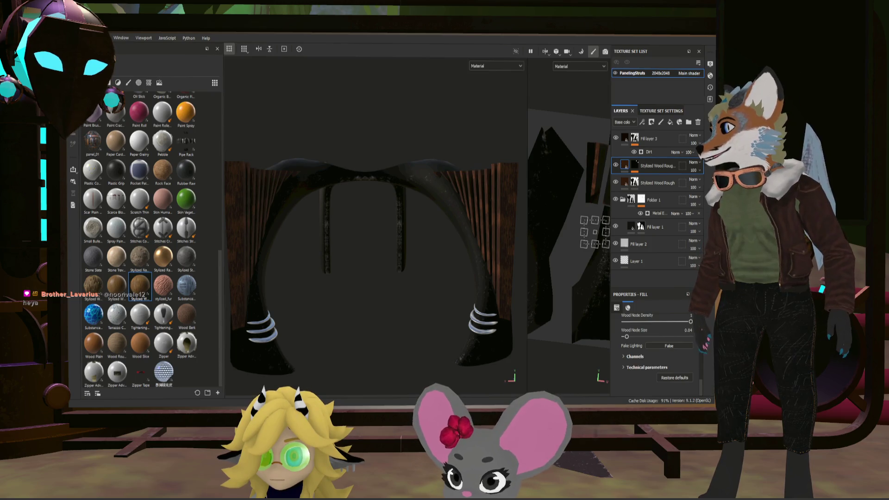
pyautogui.hotkey('alt', 'Tab')
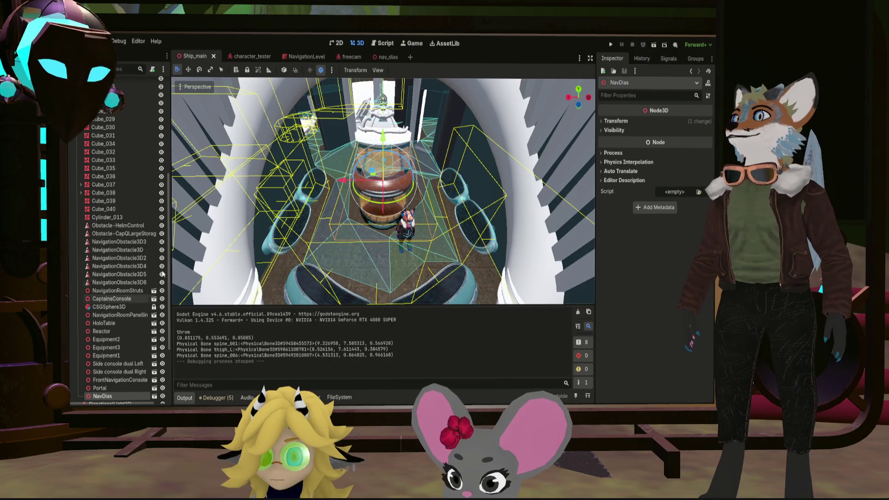
# Step: Undo the accidental NavDias move and lock NavDias in the Scene tree
pyautogui.scroll(5, 338, 215)
pyautogui.scroll(-6, 337, 215)
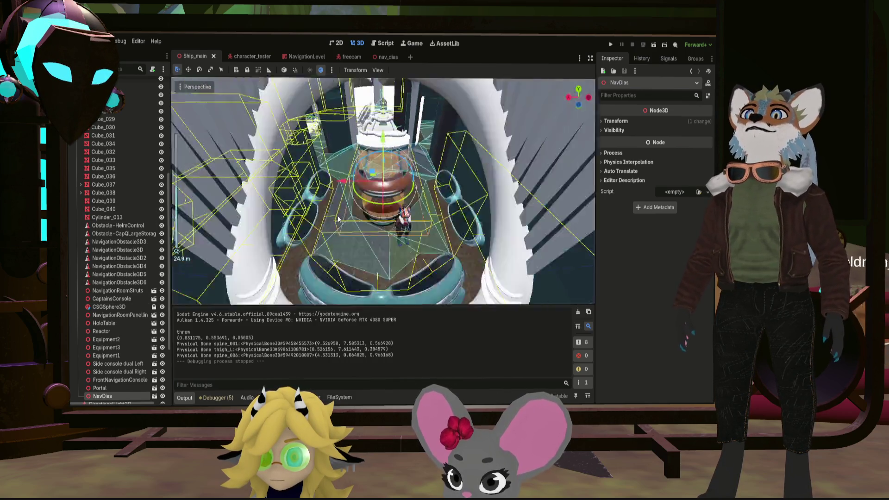
pyautogui.scroll(2, 339, 219)
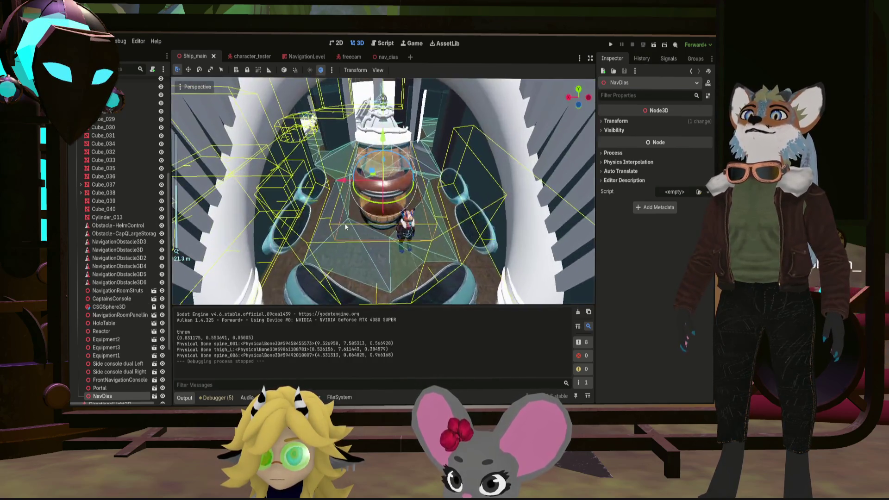
pyautogui.moveTo(339, 219); pyautogui.dragTo(340, 224)
pyautogui.hotkey('ctrl', 'z')
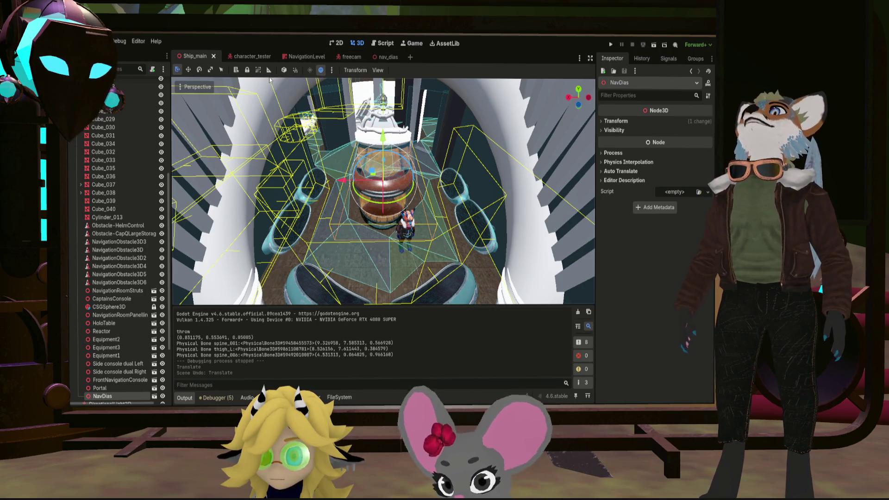
pyautogui.click(248, 71)
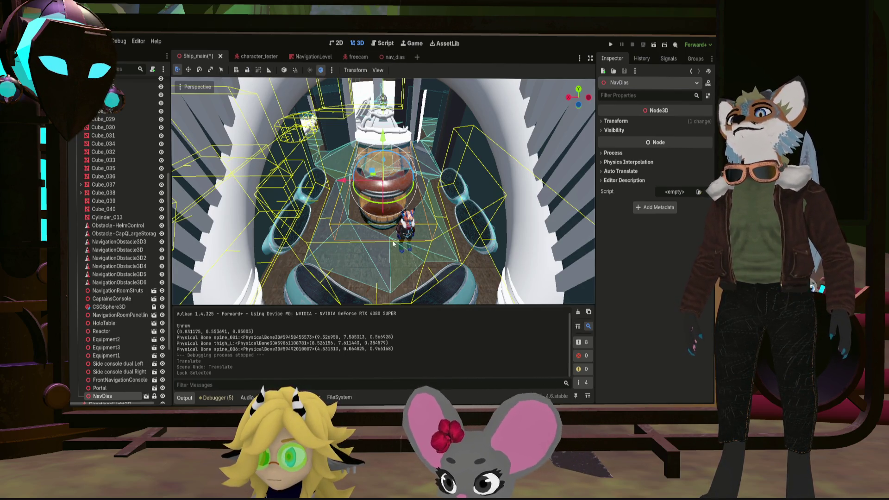
# Step: Undo the stray Circle2 move and view the room from a higher, top-down angle
pyautogui.click(435, 236)
pyautogui.moveTo(418, 217)
pyautogui.mouseDown()
pyautogui.moveTo(407, 204)
pyautogui.moveTo(418, 216)
pyautogui.mouseUp()
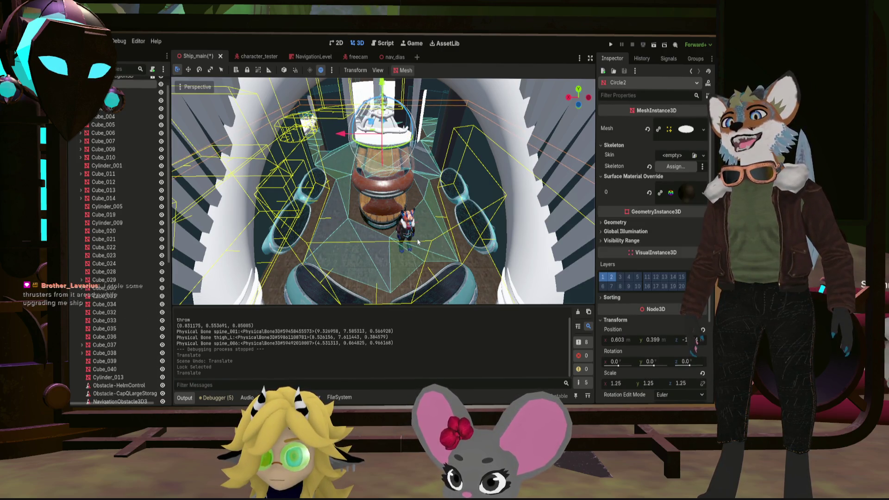
pyautogui.hotkey('ctrl', 'z')
pyautogui.moveTo(417, 213); pyautogui.dragTo(477, 242, button='middle')
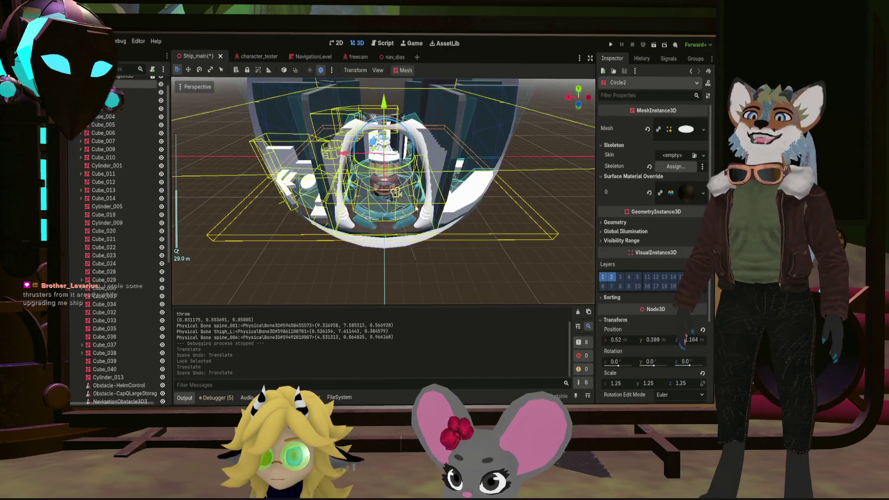
pyautogui.scroll(5, 405, 202)
pyautogui.scroll(-5, 404, 202)
pyautogui.moveTo(405, 202); pyautogui.dragTo(402, 199, button='middle')
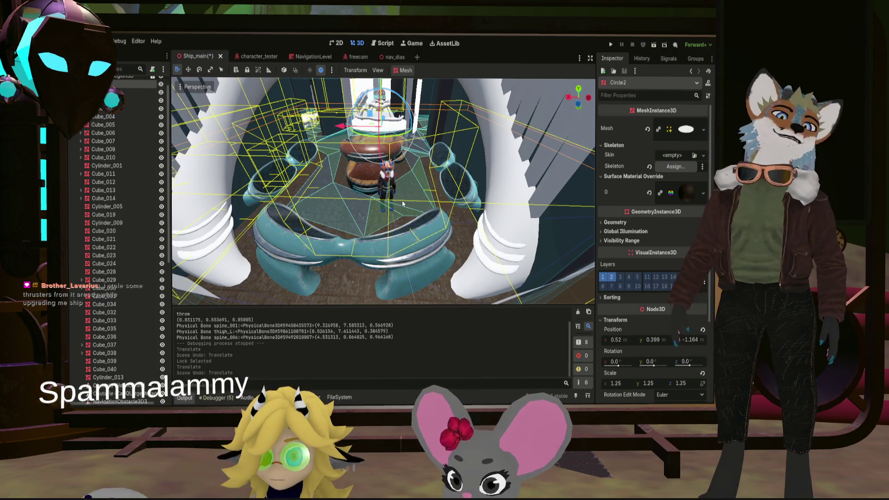
pyautogui.scroll(-10, 407, 193)
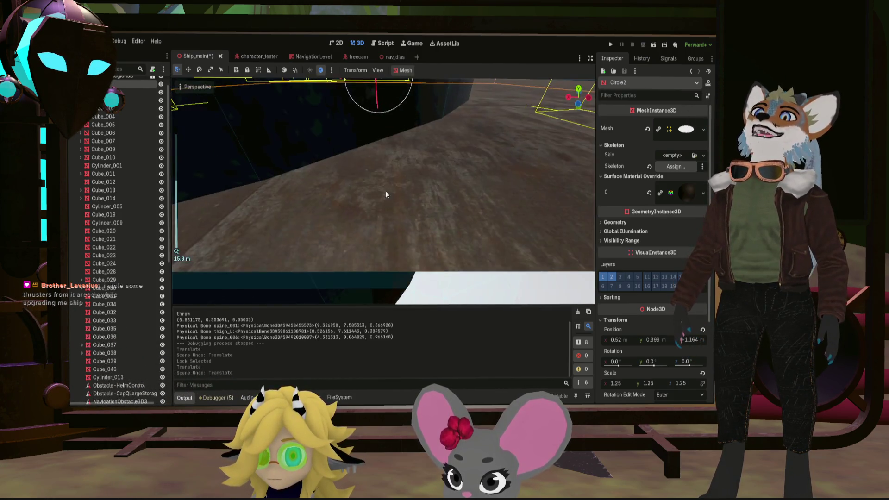
pyautogui.scroll(-2, 389, 192)
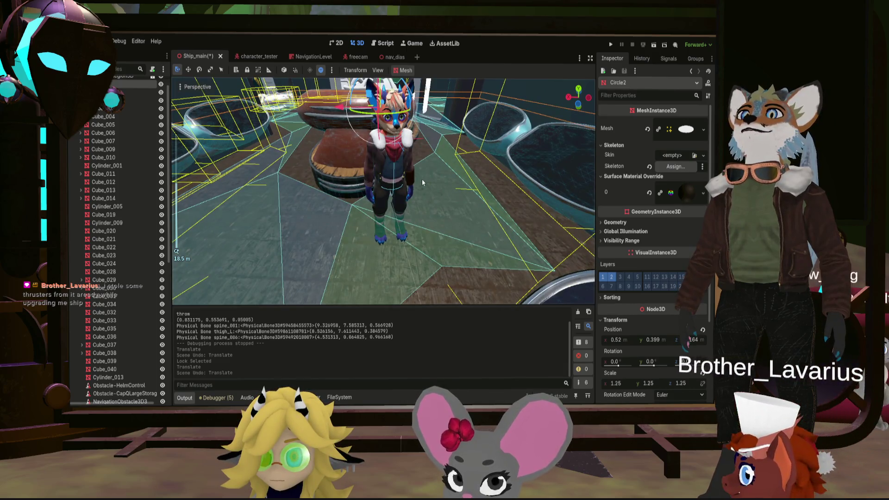
# Step: Fly the camera through the ship interior to review the navigation room
pyautogui.moveTo(421, 179)
pyautogui.mouseDown(button='right')
pyautogui.moveTo(412, 218)
pyautogui.moveTo(389, 190)
pyautogui.moveTo(405, 157)
pyautogui.moveTo(384, 161)
pyautogui.moveTo(405, 162)
pyautogui.moveTo(392, 158)
pyautogui.moveTo(397, 164)
pyautogui.mouseUp(button='right')
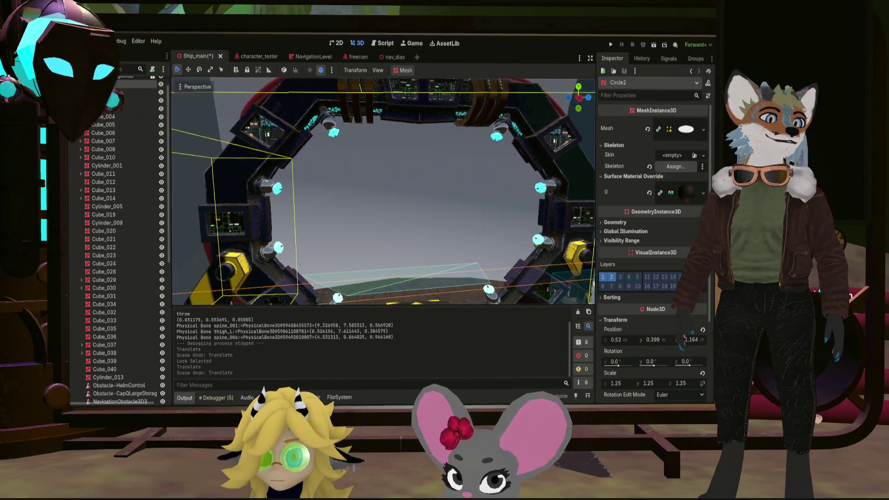
pyautogui.moveTo(397, 164); pyautogui.dragTo(394, 164, button='right')
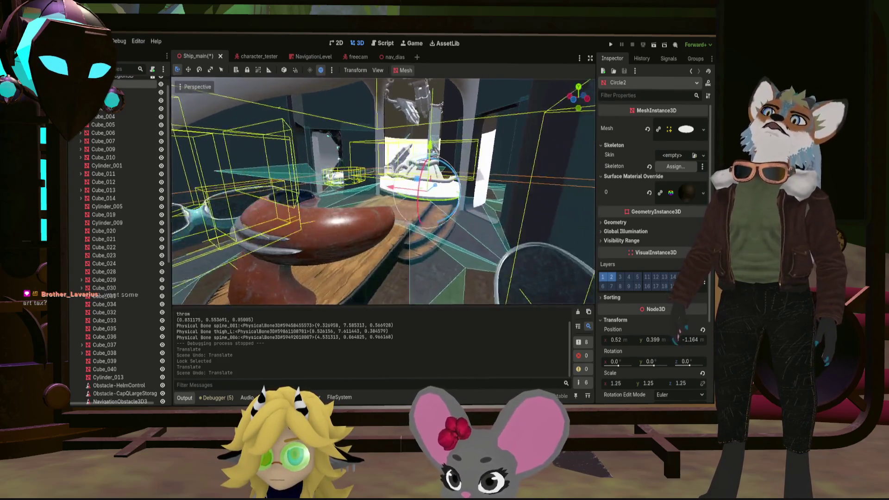
pyautogui.moveTo(383, 191)
pyautogui.mouseDown(button='right')
pyautogui.moveTo(352, 185)
pyautogui.moveTo(389, 190)
pyautogui.moveTo(379, 190)
pyautogui.mouseUp(button='right')
pyautogui.scroll(-3, 543, 244)
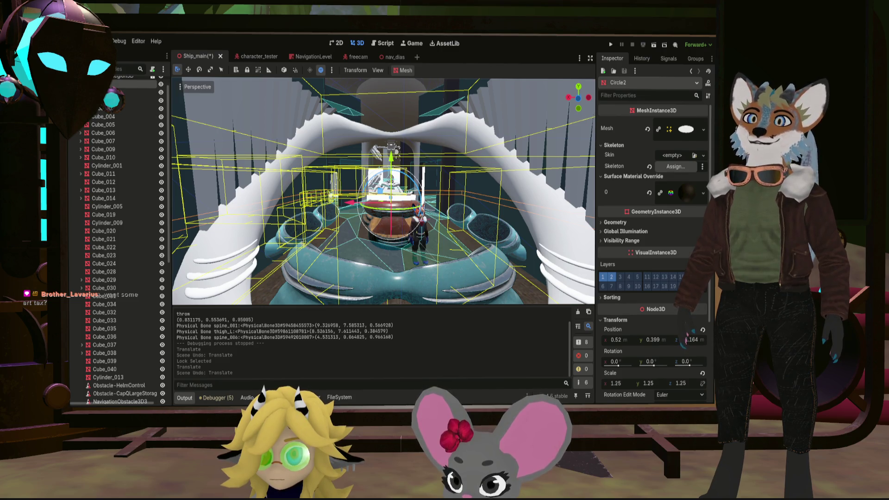
# Step: Re-centre on the helm, save Ship_main with Ctrl+S, and show the FileSystem panel
pyautogui.moveTo(384, 191); pyautogui.dragTo(311, 132, button='right')
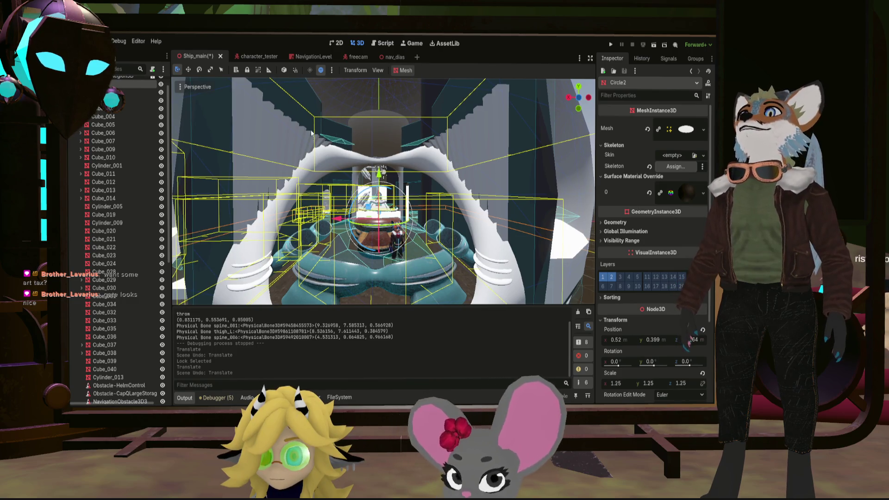
pyautogui.hotkey('ctrl', 's')
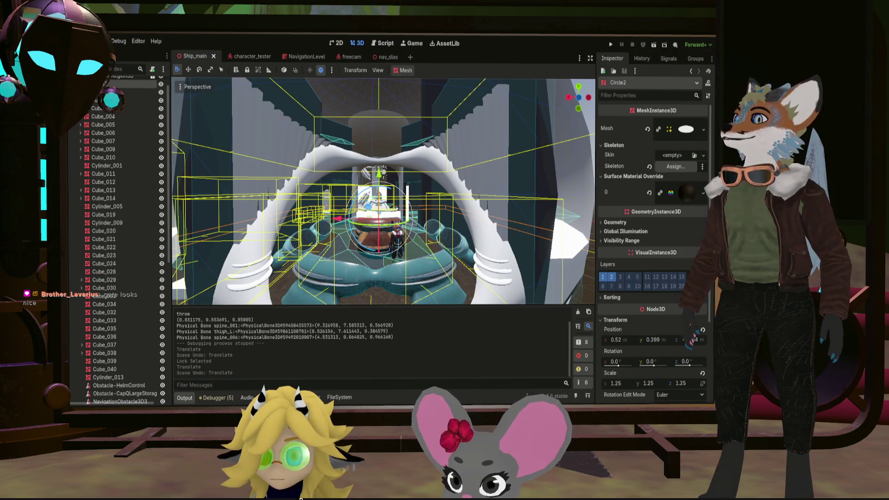
pyautogui.click(340, 398)
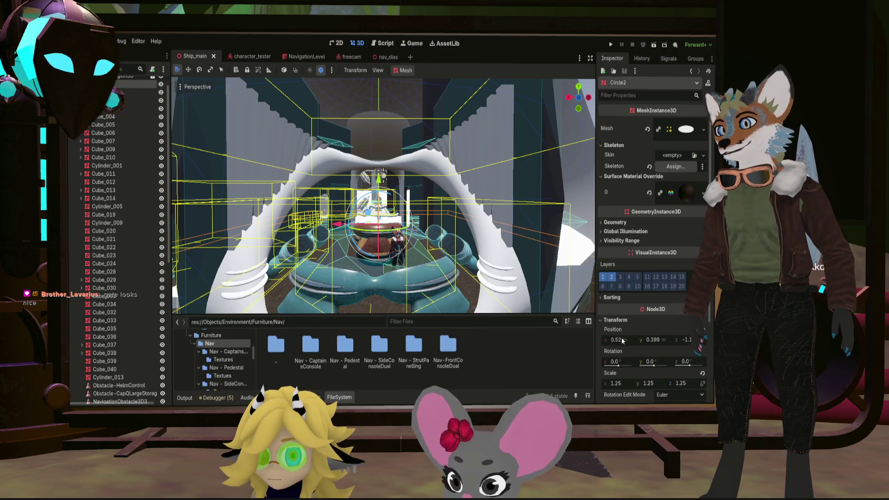
# Step: Open NavPannellingStruts.fbx from Nav - StrutPanelling as a new inherited scene, after checking its Textures folder
pyautogui.doubleClick(397, 350)
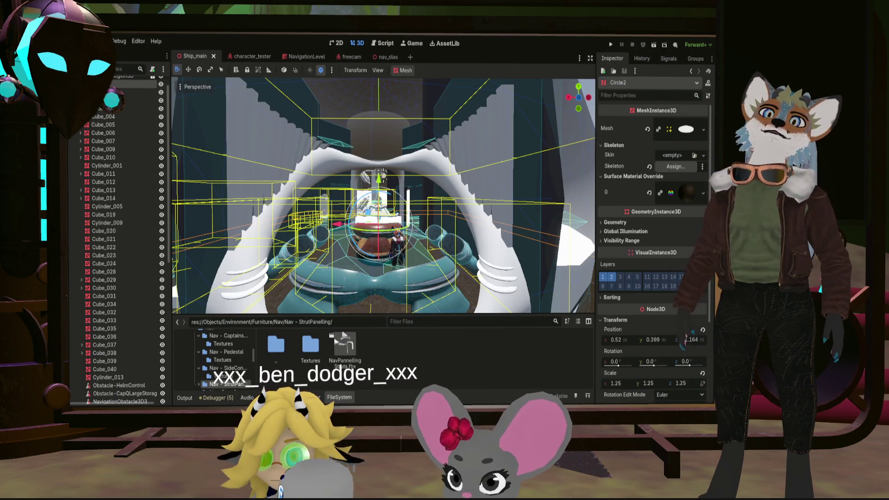
pyautogui.doubleClick(311, 345)
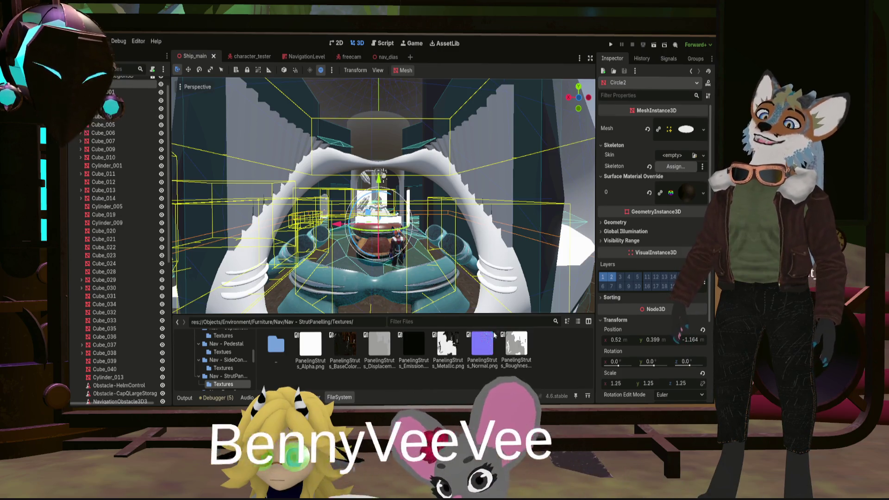
pyautogui.doubleClick(276, 345)
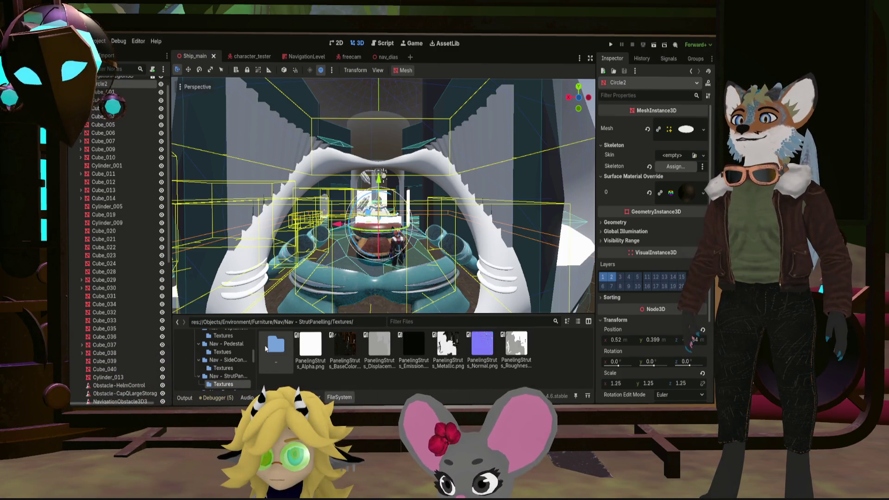
pyautogui.click(345, 350)
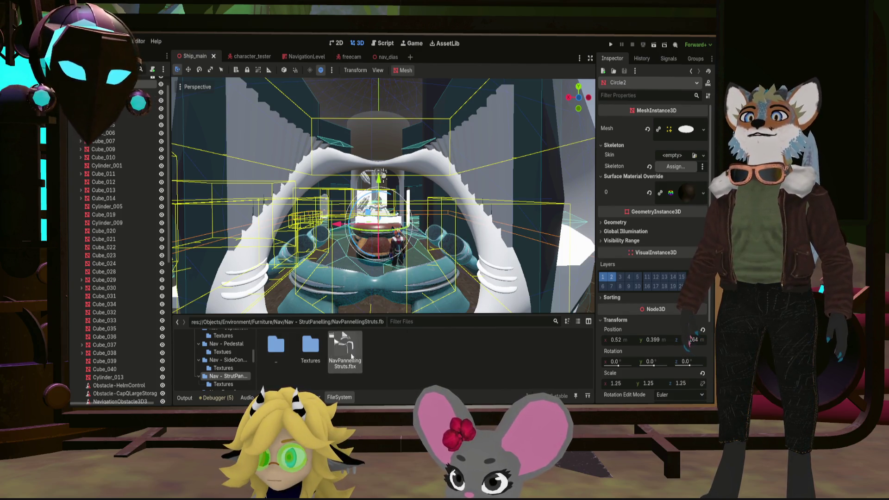
pyautogui.click(463, 356)
pyautogui.press('Return')
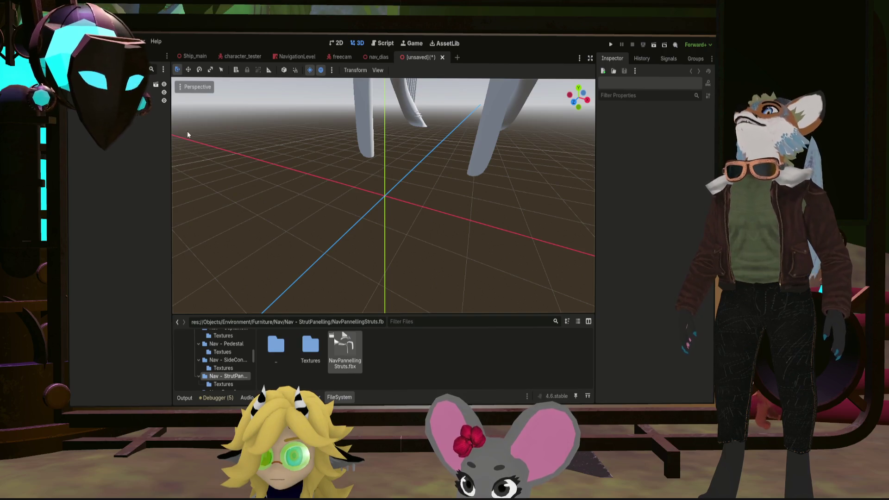
# Step: Select both strut meshes and slide them about 5.2 units along Z into a centred arch
pyautogui.moveTo(354, 161)
pyautogui.mouseDown(button='right')
pyautogui.moveTo(338, 156)
pyautogui.moveTo(306, 171)
pyautogui.moveTo(458, 225)
pyautogui.mouseUp(button='right')
pyautogui.click(137, 85)
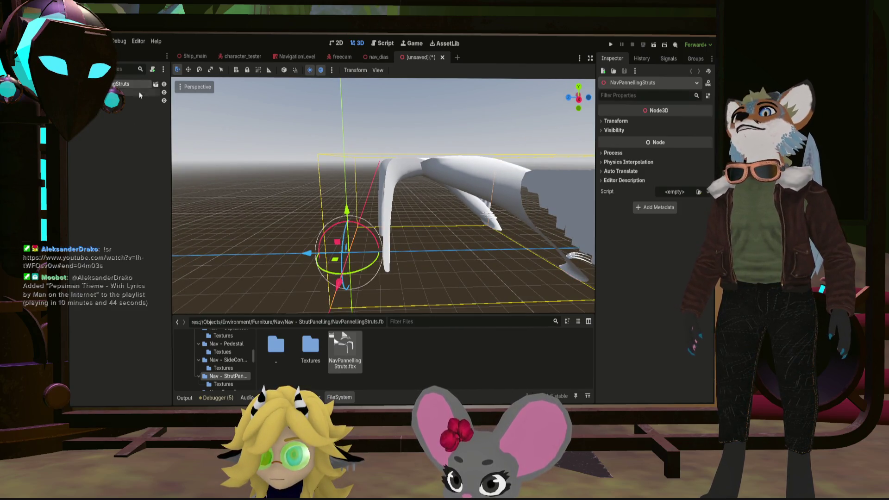
pyautogui.click(137, 92)
pyautogui.keyDown('shift'); pyautogui.click(137, 100); pyautogui.keyUp('shift')
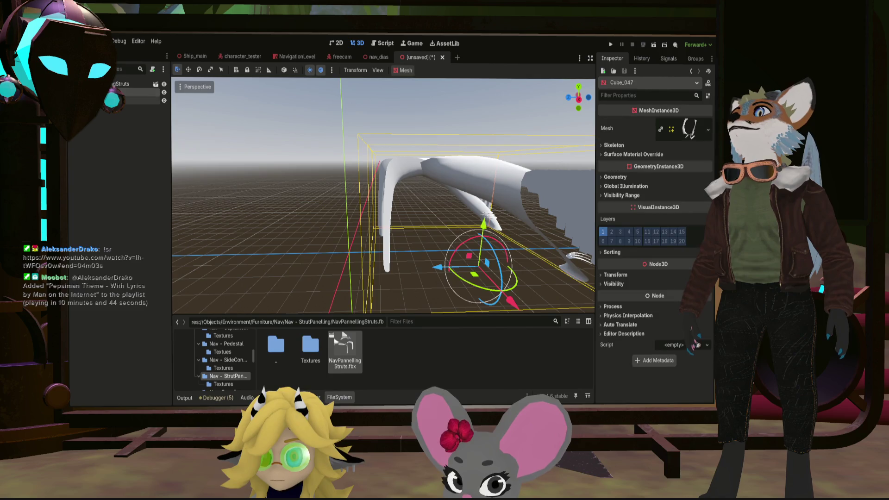
pyautogui.moveTo(375, 271)
pyautogui.mouseDown()
pyautogui.moveTo(259, 268)
pyautogui.moveTo(296, 267)
pyautogui.mouseUp()
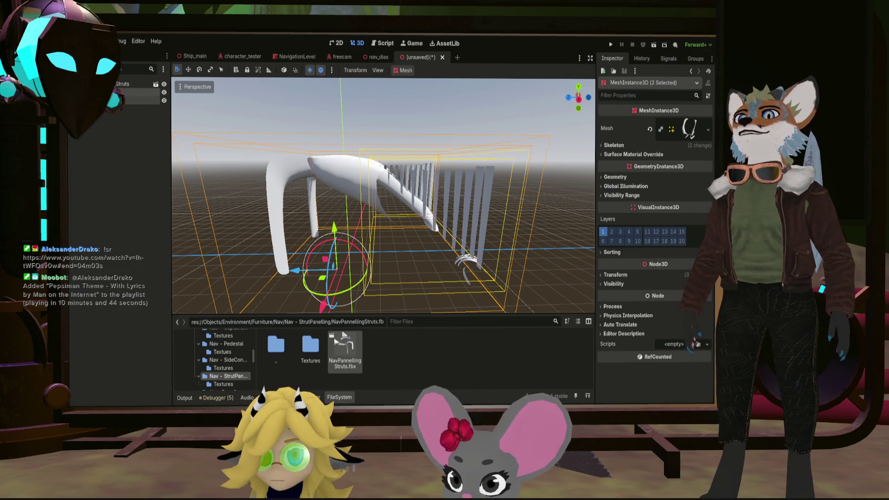
pyautogui.moveTo(295, 268)
pyautogui.mouseDown(button='middle')
pyautogui.moveTo(246, 257)
pyautogui.moveTo(312, 257)
pyautogui.mouseUp(button='middle')
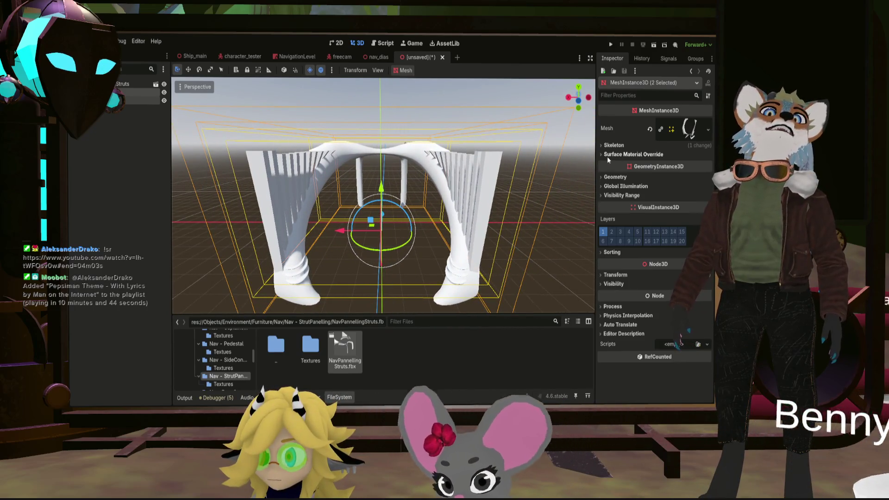
pyautogui.doubleClick(310, 345)
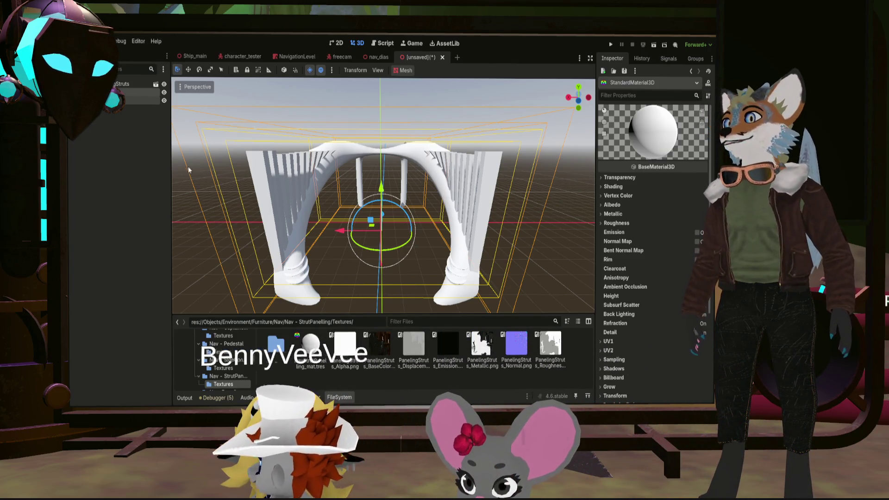
# Step: Assign NavStrutPanelling_mat.tres to the surface override of Cube_047 and Cube_048, then open the material
pyautogui.click(111, 113)
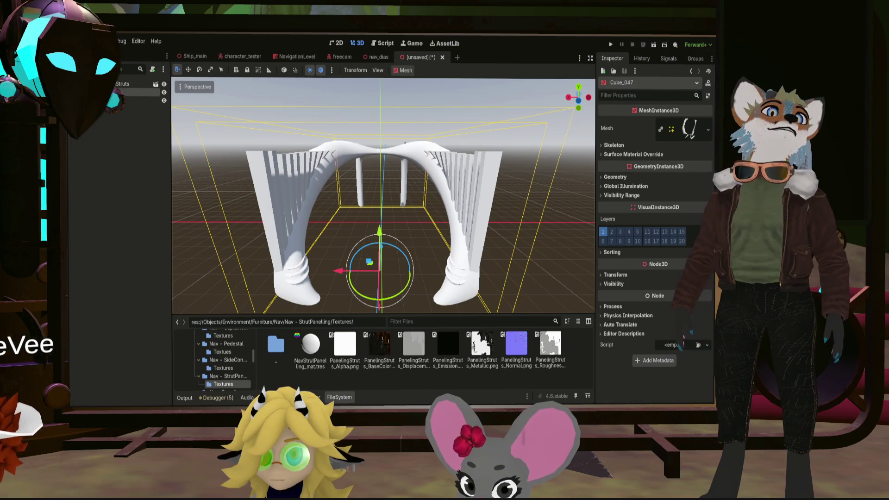
pyautogui.click(638, 155)
pyautogui.moveTo(310, 343)
pyautogui.mouseDown()
pyautogui.moveTo(486, 222)
pyautogui.moveTo(676, 167)
pyautogui.mouseUp()
pyautogui.press('Down')
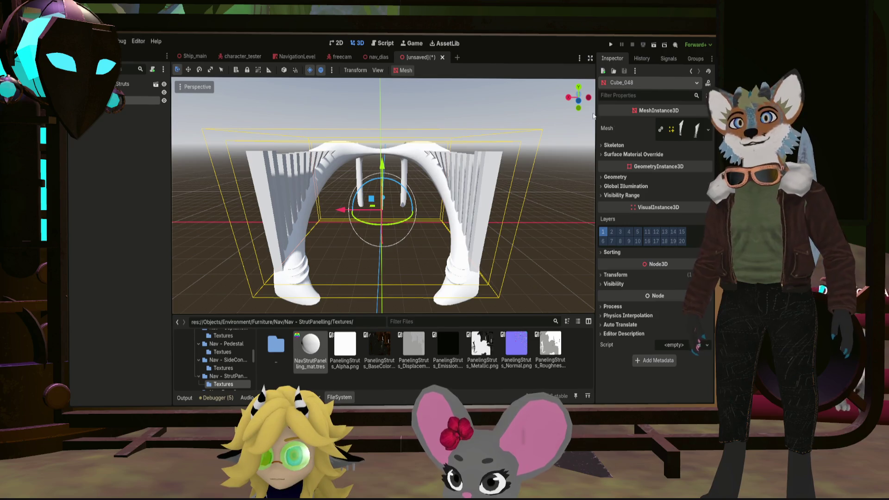
pyautogui.click(638, 156)
pyautogui.moveTo(309, 349)
pyautogui.mouseDown()
pyautogui.moveTo(477, 297)
pyautogui.moveTo(676, 170)
pyautogui.mouseUp()
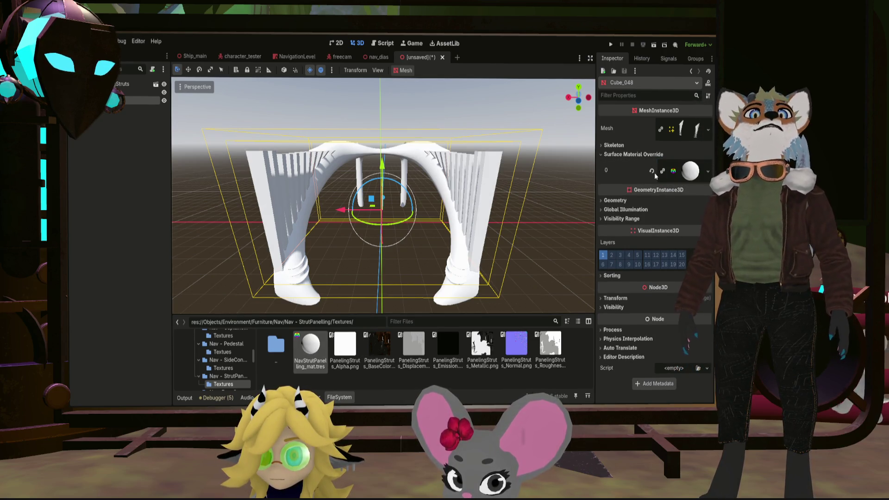
pyautogui.click(308, 349)
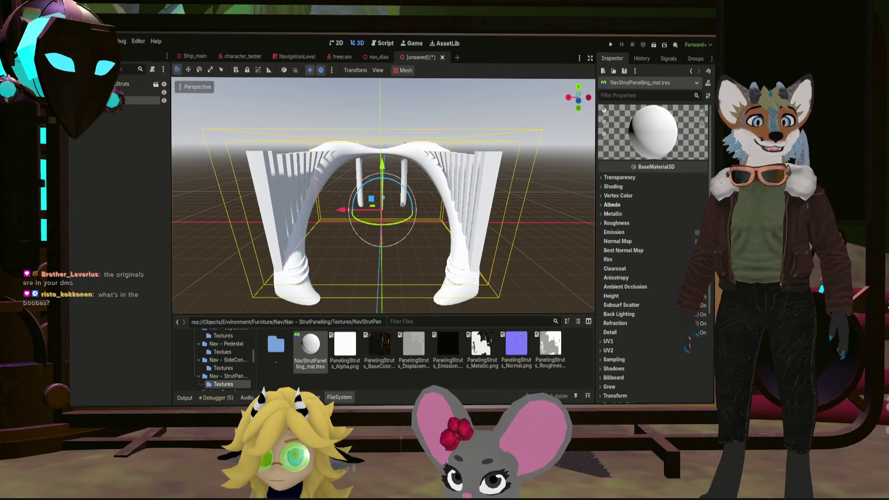
# Step: Set the PanelingStruts base colour texture as albedo and add the metallic texture to the strut material
pyautogui.click(603, 205)
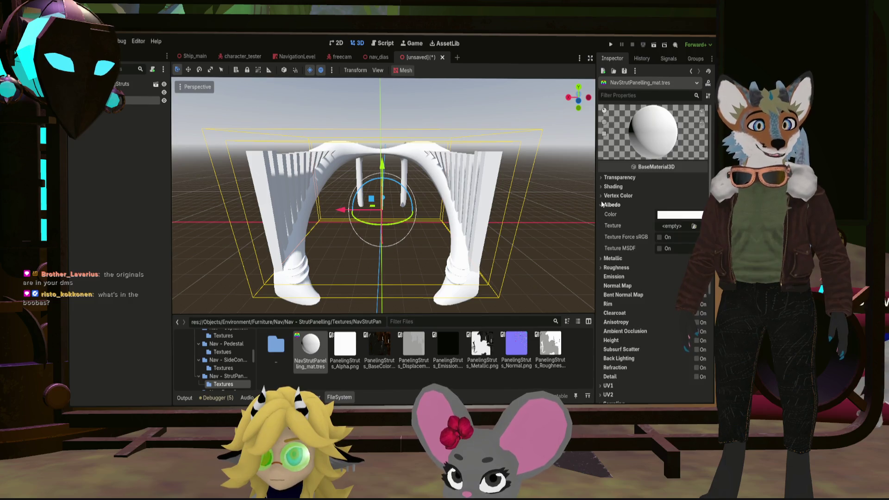
pyautogui.click(381, 348)
pyautogui.moveTo(673, 228); pyautogui.dragTo(674, 227)
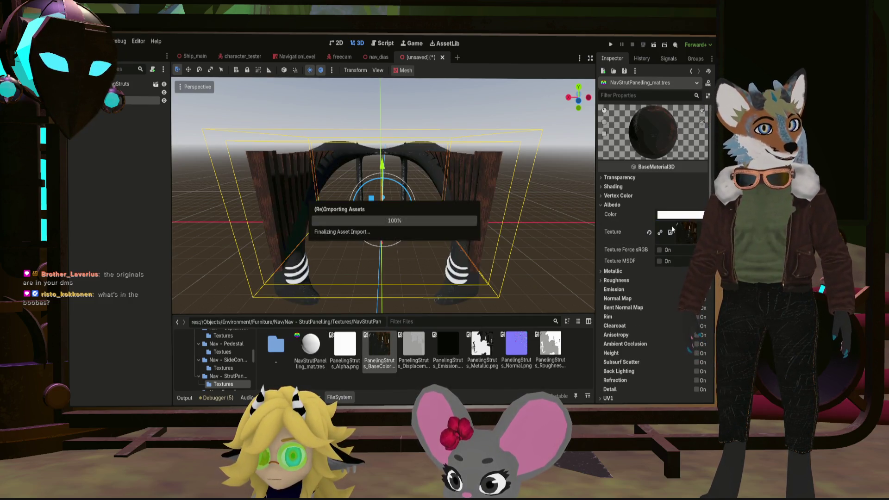
pyautogui.click(613, 272)
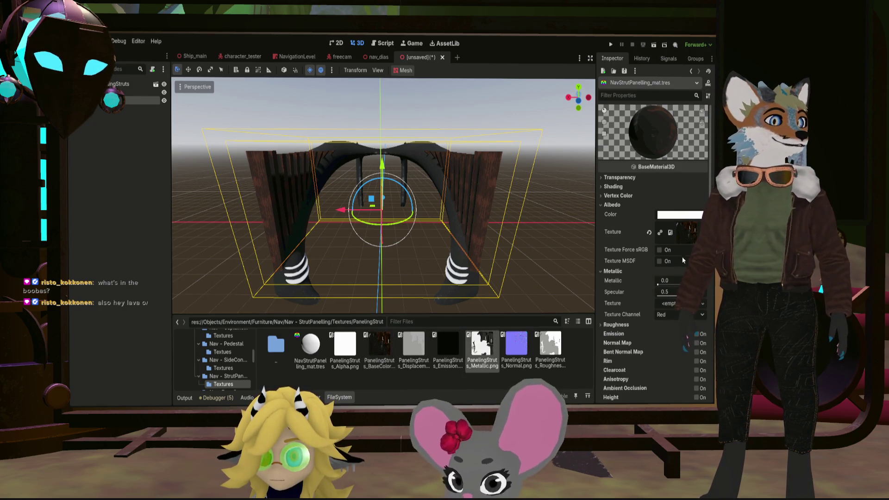
pyautogui.moveTo(679, 309); pyautogui.dragTo(679, 307)
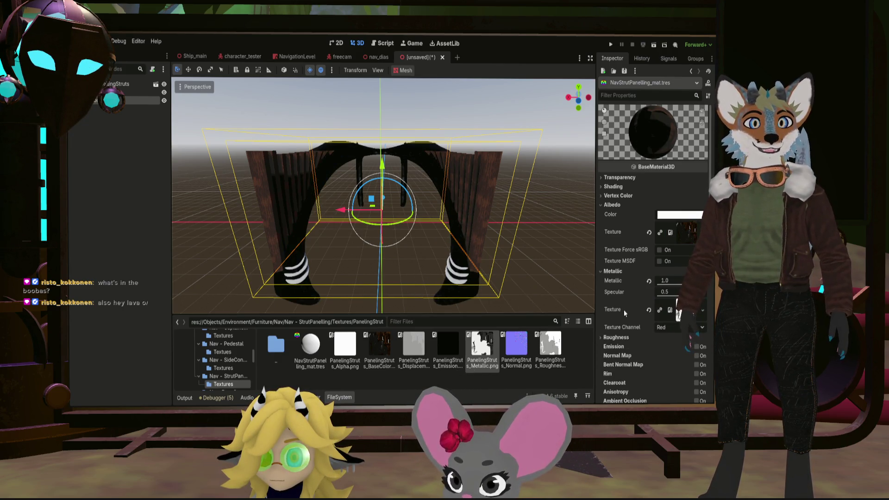
# Step: Add the PanelingStruts roughness texture, enable Normal Map and assign the PanelingStruts normal texture
pyautogui.scroll(-2, 666, 344)
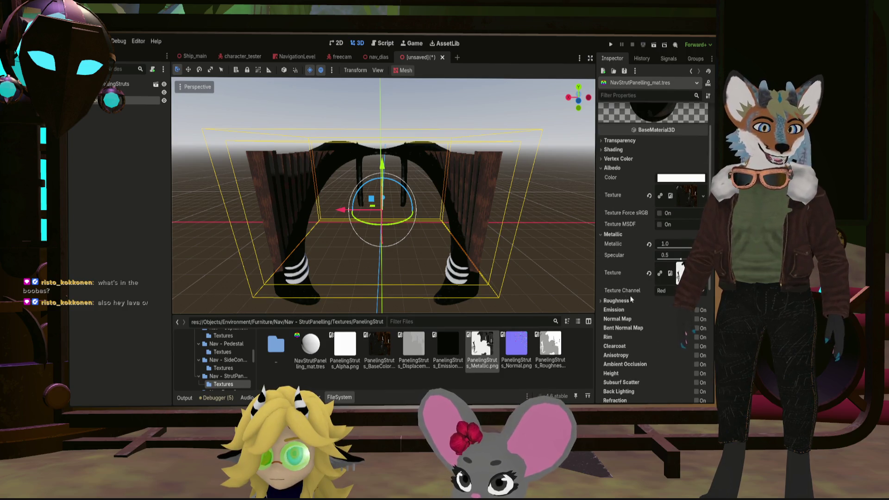
pyautogui.click(612, 301)
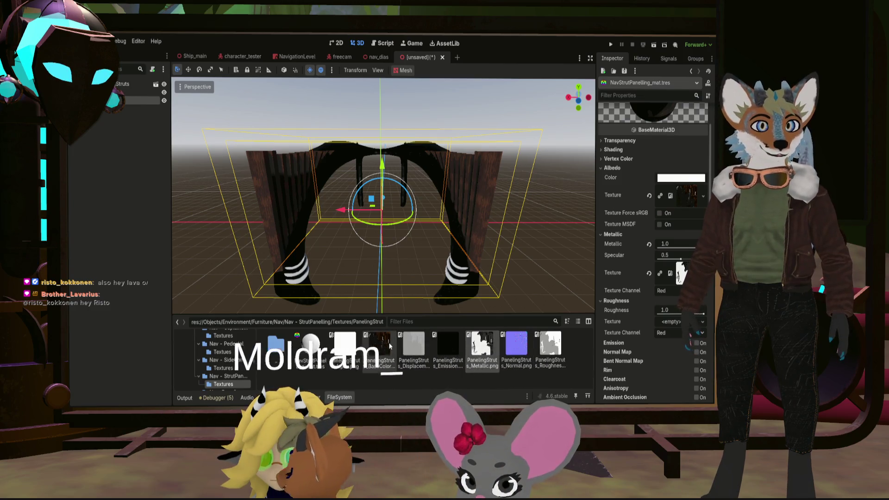
pyautogui.moveTo(550, 347)
pyautogui.mouseDown()
pyautogui.moveTo(659, 320)
pyautogui.moveTo(672, 327)
pyautogui.mouseUp()
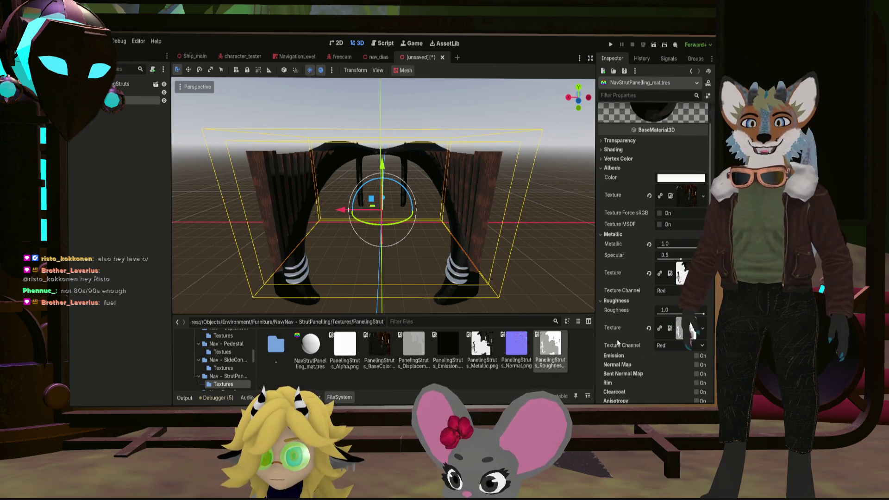
pyautogui.scroll(-2, 618, 341)
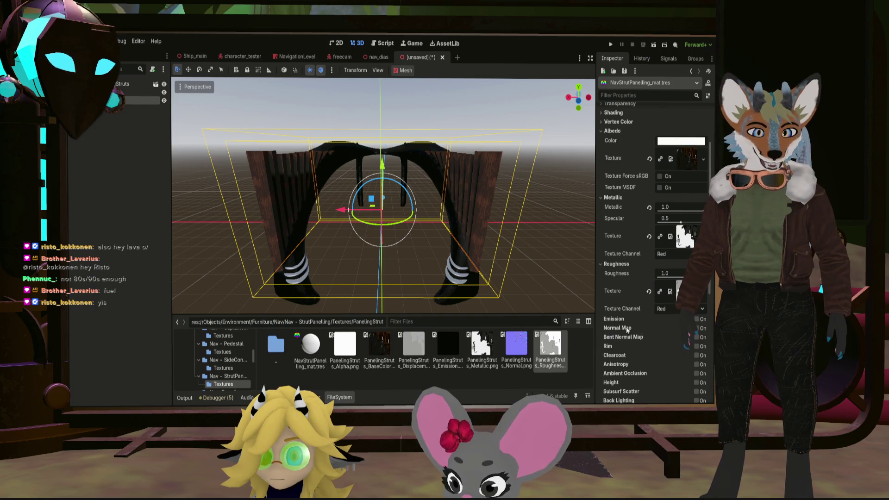
pyautogui.click(697, 328)
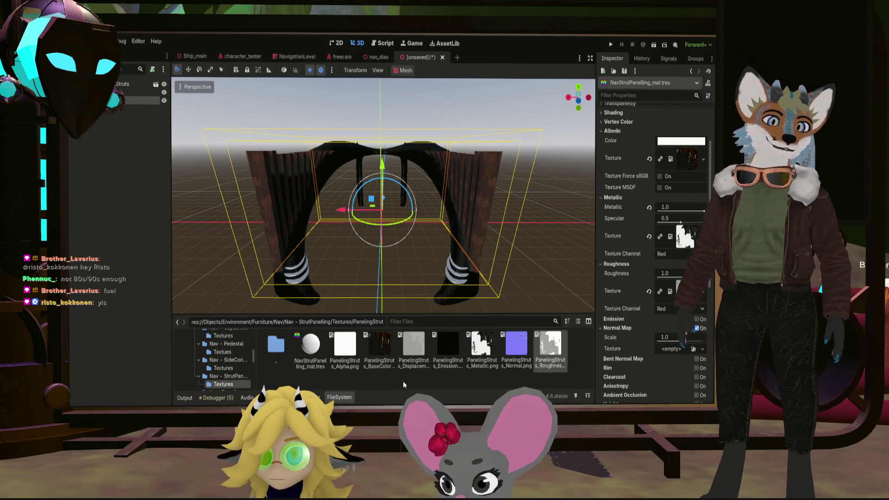
pyautogui.click(510, 350)
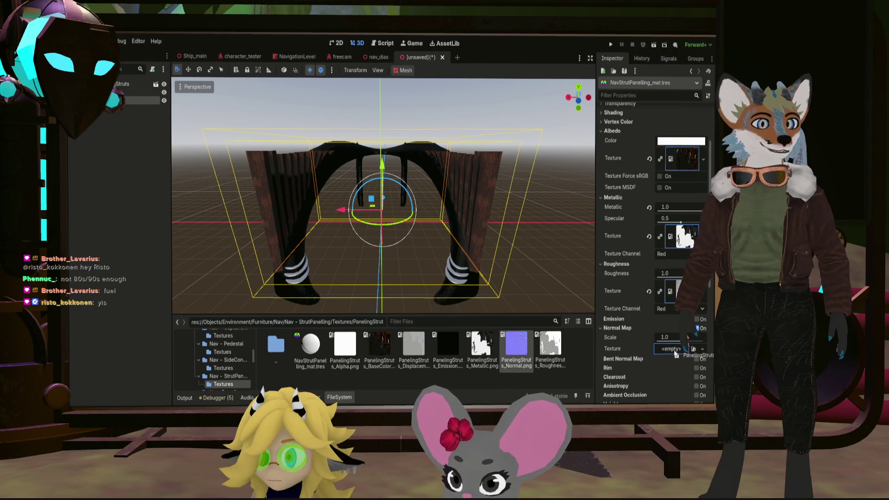
pyautogui.moveTo(675, 353); pyautogui.dragTo(676, 353)
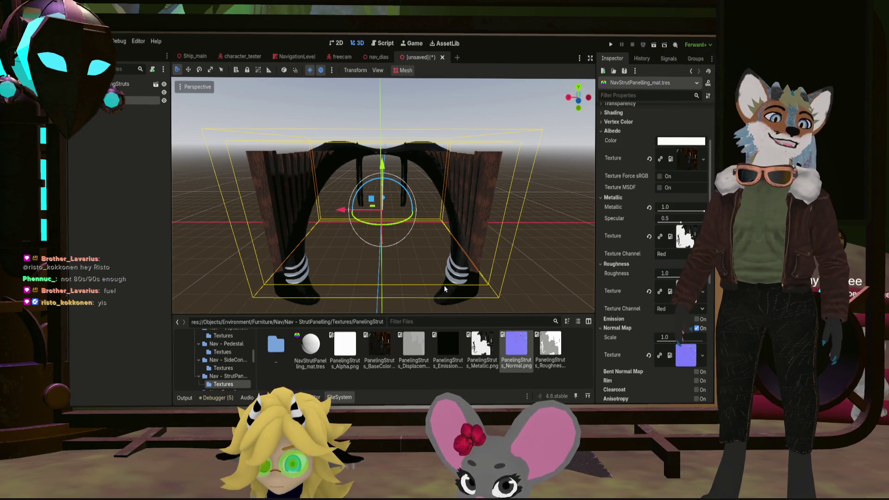
pyautogui.scroll(4, 437, 290)
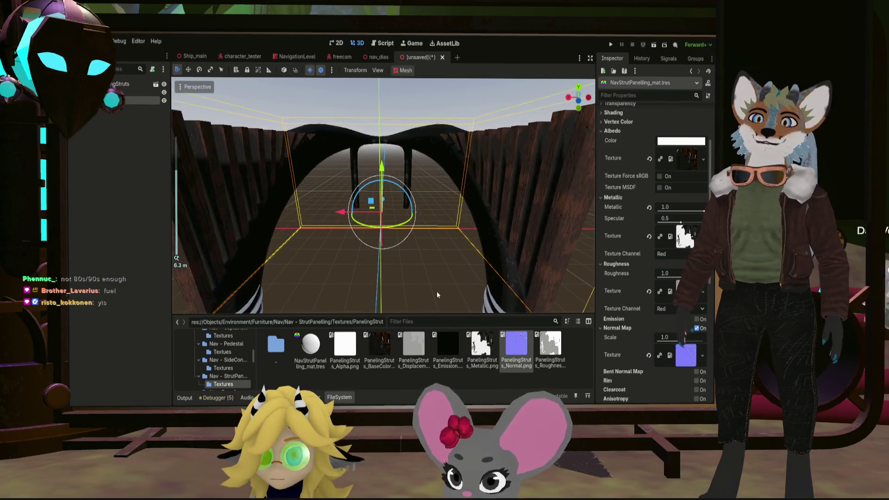
pyautogui.moveTo(437, 291)
pyautogui.mouseDown(button='middle')
pyautogui.moveTo(430, 243)
pyautogui.moveTo(470, 235)
pyautogui.moveTo(410, 249)
pyautogui.moveTo(417, 253)
pyautogui.moveTo(407, 252)
pyautogui.moveTo(408, 265)
pyautogui.moveTo(440, 275)
pyautogui.moveTo(488, 249)
pyautogui.moveTo(454, 267)
pyautogui.moveTo(421, 254)
pyautogui.moveTo(407, 273)
pyautogui.moveTo(436, 253)
pyautogui.moveTo(446, 265)
pyautogui.mouseUp(button='middle')
pyautogui.scroll(2, 418, 254)
pyautogui.scroll(-1, 469, 258)
pyautogui.scroll(1, 409, 266)
pyautogui.scroll(-3, 426, 260)
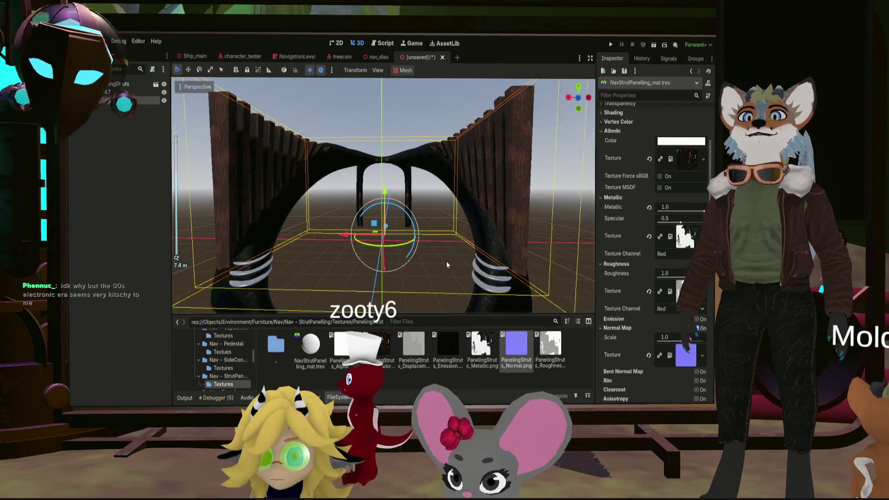
pyautogui.scroll(-5, 631, 315)
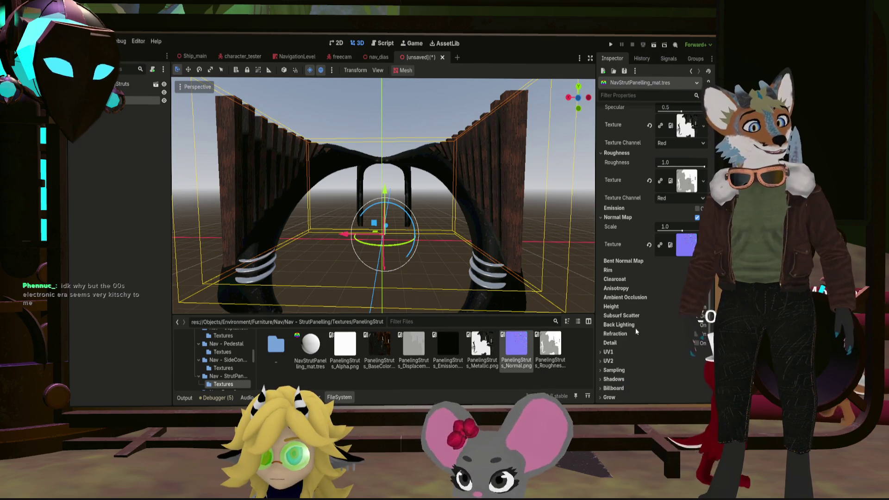
# Step: Scroll the Inspector back up, tilt the view over the textured arch, and select Cube_047
pyautogui.scroll(2, 630, 325)
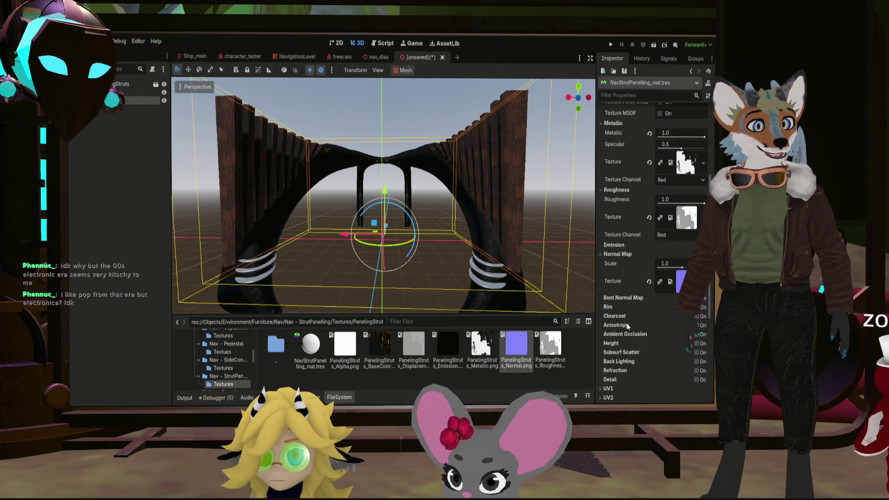
pyautogui.scroll(5, 627, 324)
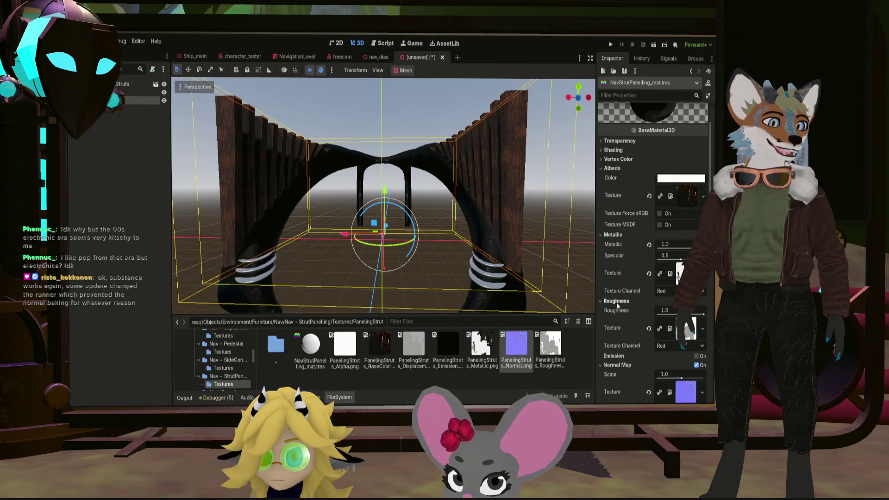
pyautogui.scroll(-5, 424, 278)
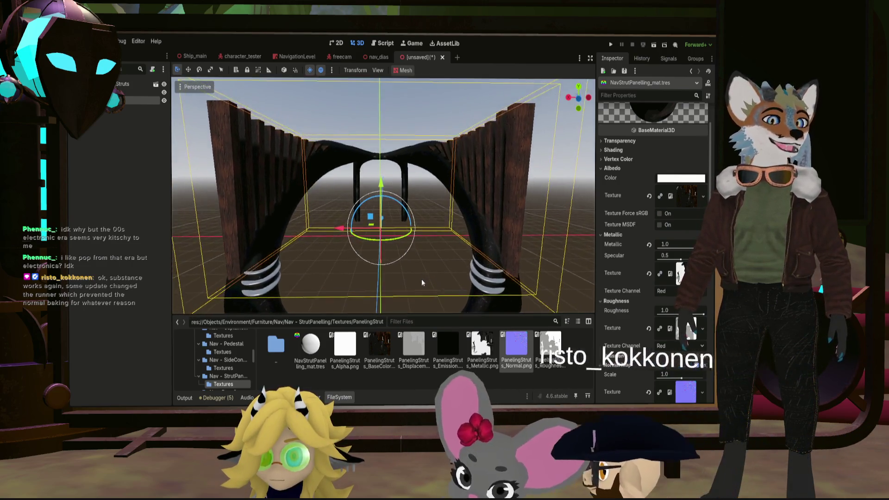
pyautogui.moveTo(421, 291); pyautogui.dragTo(421, 288, button='middle')
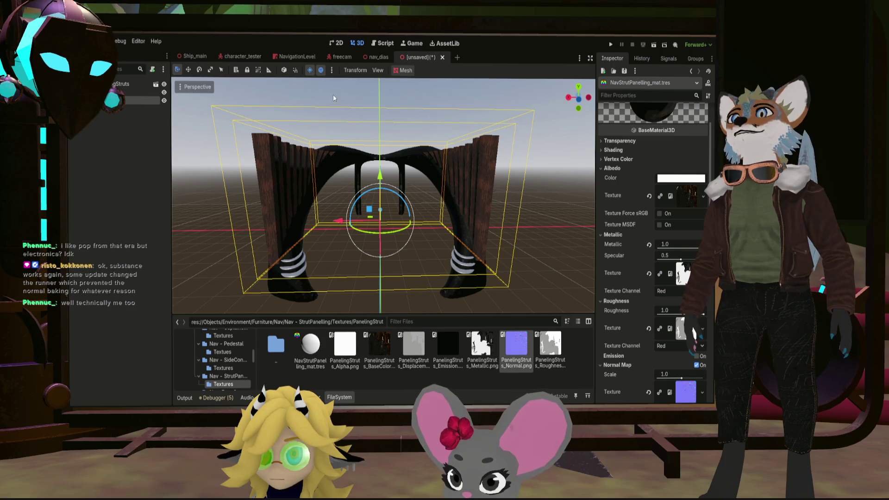
pyautogui.click(124, 93)
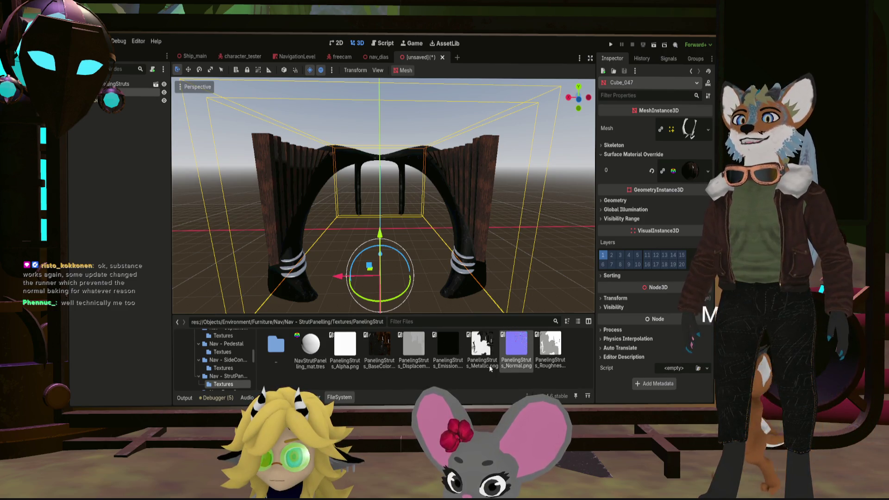
# Step: Save the scene, replace the 32 generated collision shapes with one trimesh StaticBody3D, and select Cube_048
pyautogui.hotkey('ctrl', 's')
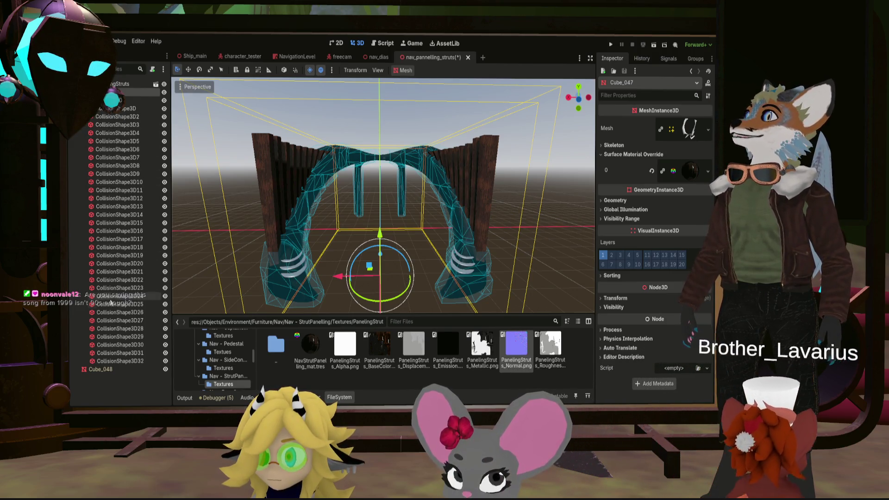
pyautogui.hotkey('ctrl', 'z')
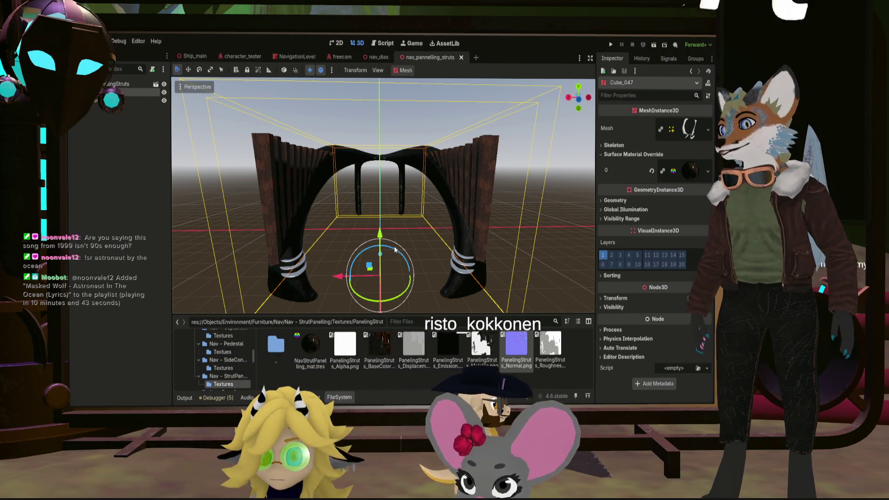
pyautogui.hotkey('ctrl', 'shift', 'z')
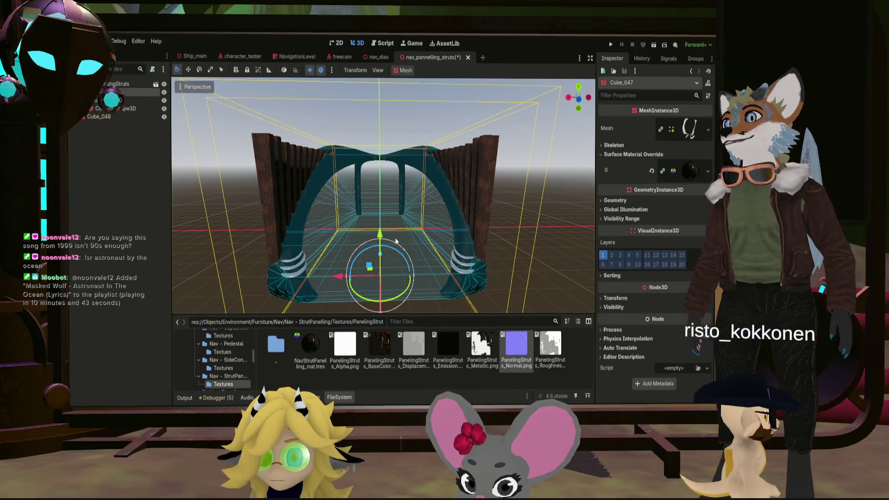
pyautogui.hotkey('ctrl', 'z')
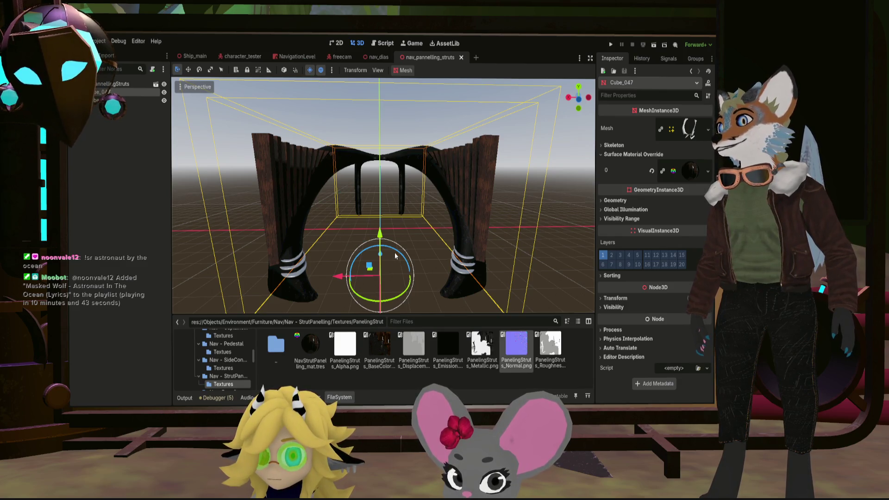
pyautogui.hotkey('ctrl', 'shift', 'z')
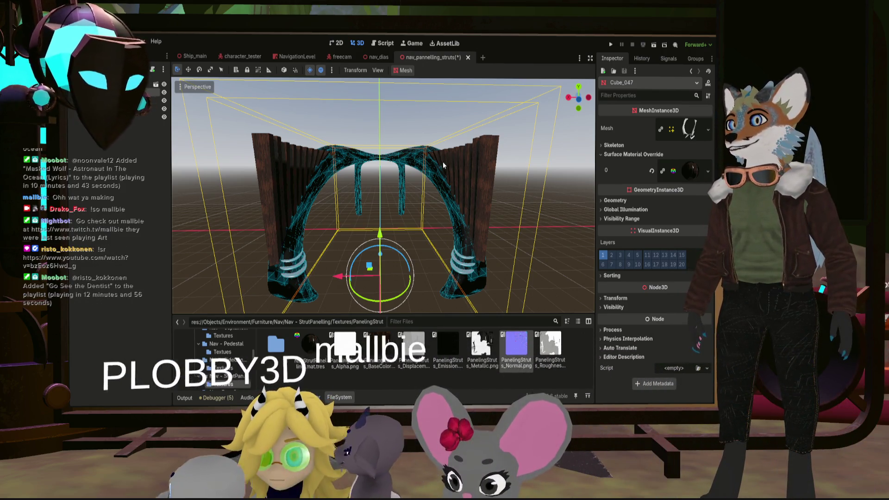
pyautogui.click(260, 185)
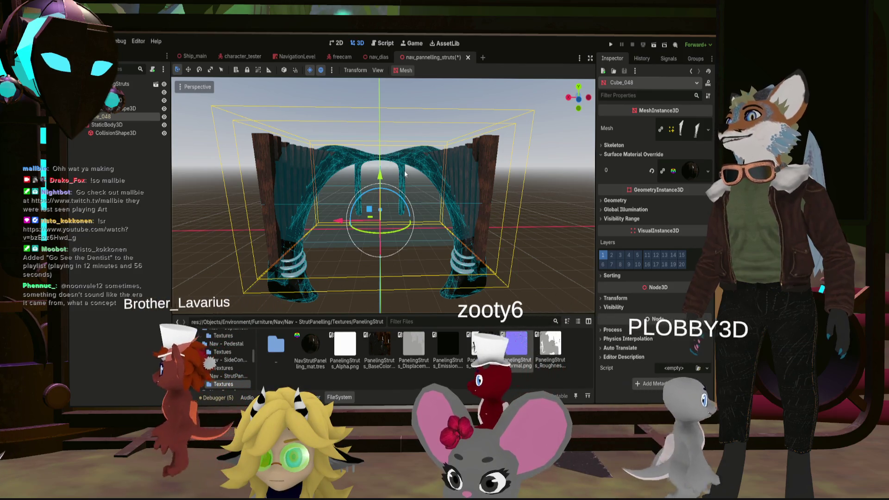
# Step: Undo Cube_048's collision body and inspect the first collision shape's transform from a front view
pyautogui.hotkey('ctrl', 'z')
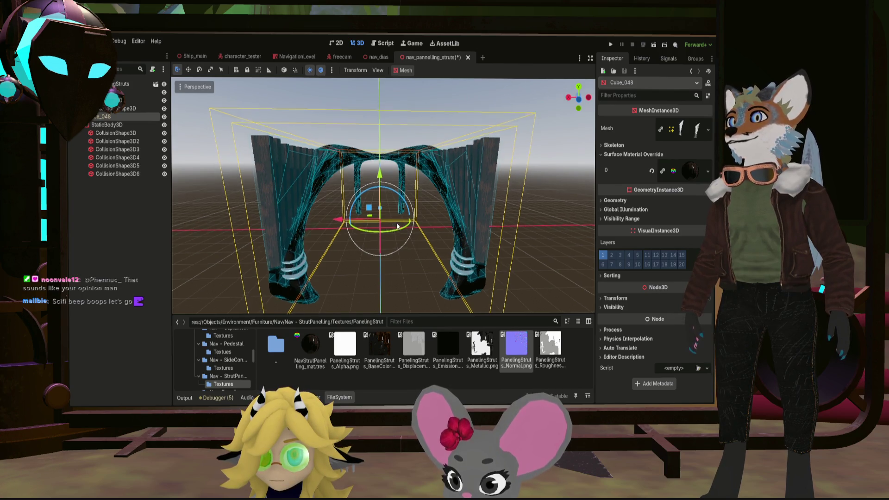
pyautogui.moveTo(397, 226)
pyautogui.mouseDown(button='middle')
pyautogui.moveTo(431, 286)
pyautogui.moveTo(451, 270)
pyautogui.moveTo(455, 224)
pyautogui.moveTo(409, 184)
pyautogui.moveTo(410, 158)
pyautogui.moveTo(450, 151)
pyautogui.moveTo(454, 173)
pyautogui.moveTo(472, 183)
pyautogui.moveTo(433, 190)
pyautogui.mouseUp(button='middle')
pyautogui.press('KP_1')
pyautogui.scroll(4, 451, 167)
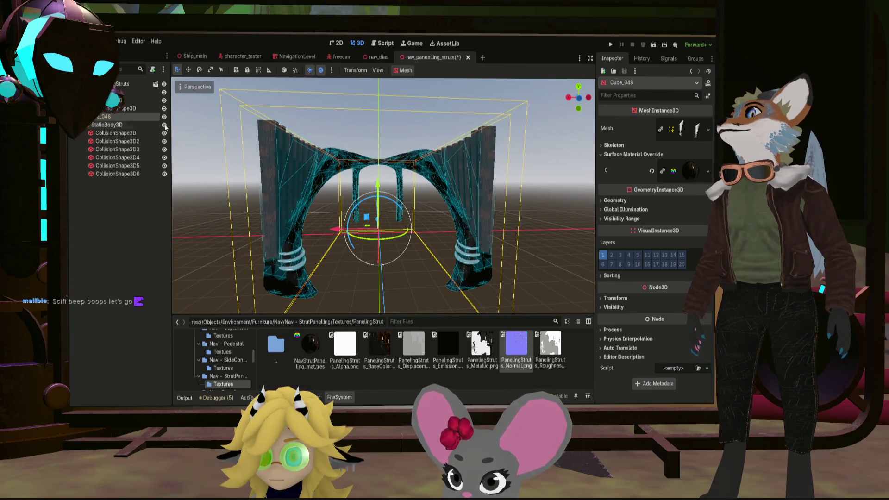
pyautogui.click(153, 133)
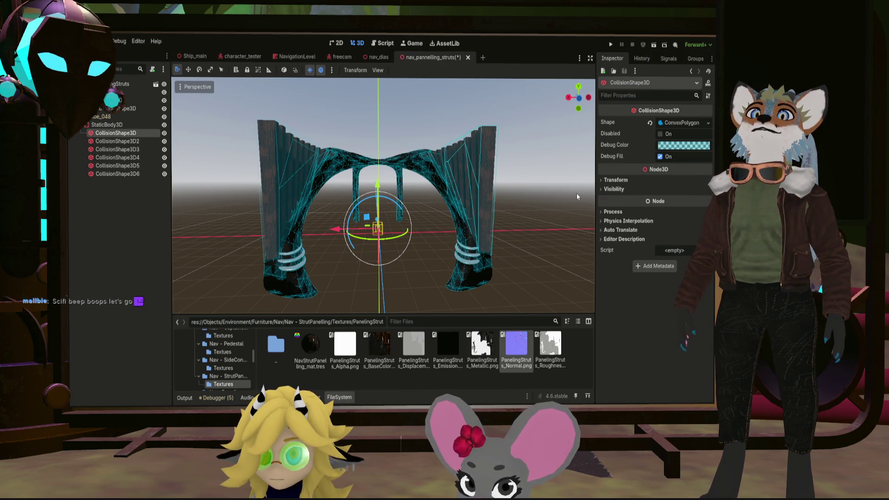
pyautogui.click(609, 180)
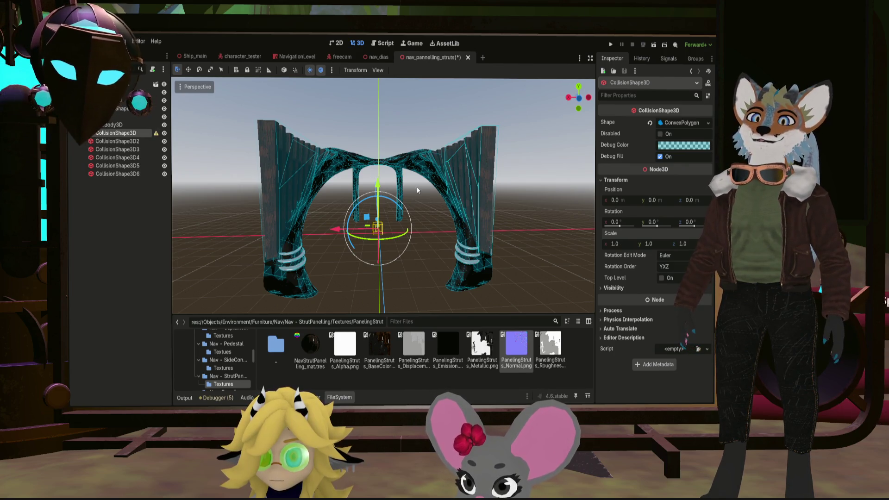
# Step: Save nav_panelling_struts with its six ConvexPolygon collision shapes, viewing the arch from several angles
pyautogui.moveTo(417, 198)
pyautogui.mouseDown(button='middle')
pyautogui.moveTo(359, 208)
pyautogui.moveTo(371, 195)
pyautogui.mouseUp(button='middle')
pyautogui.scroll(6, 370, 195)
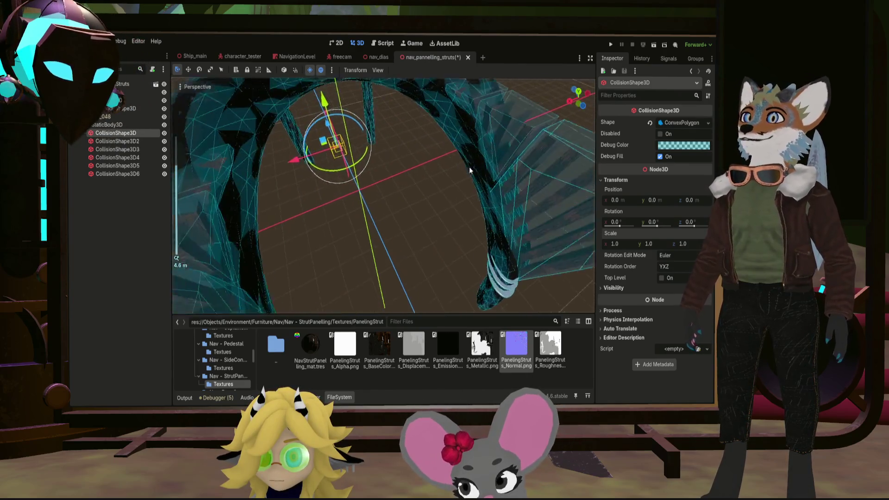
pyautogui.moveTo(402, 159)
pyautogui.mouseDown(button='middle')
pyautogui.moveTo(409, 197)
pyautogui.moveTo(359, 118)
pyautogui.mouseUp(button='middle')
pyautogui.scroll(-6, 410, 197)
pyautogui.hotkey('ctrl', 's')
pyautogui.scroll(2, 359, 118)
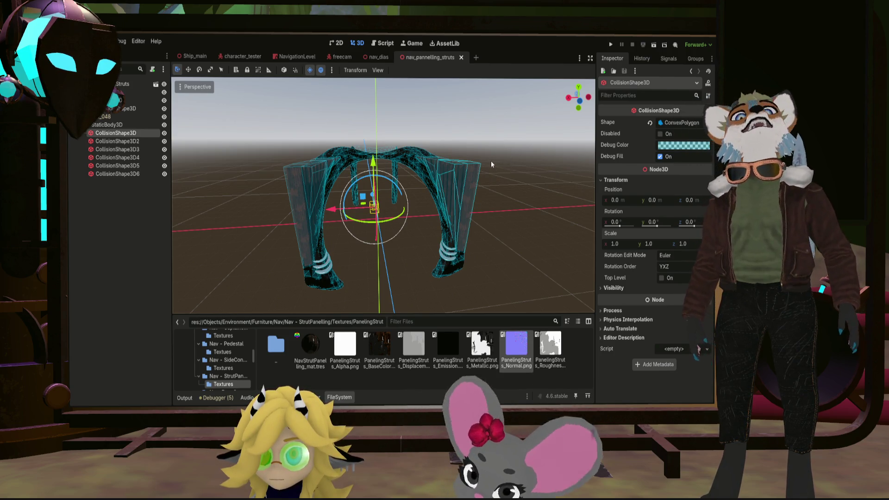
pyautogui.moveTo(492, 164); pyautogui.dragTo(412, 138, button='middle')
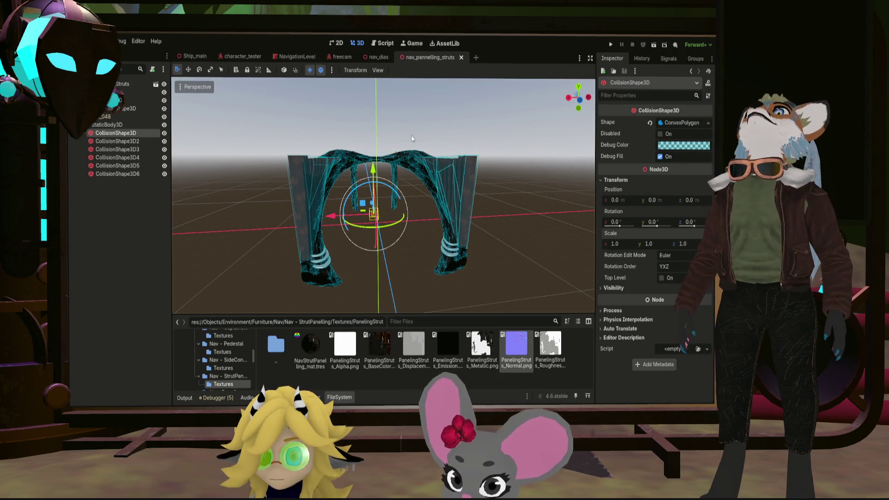
# Step: Switch to Ship_main and drag nav_pannelling_struts from Nav - StrutPanelling into the viewport
pyautogui.click(184, 57)
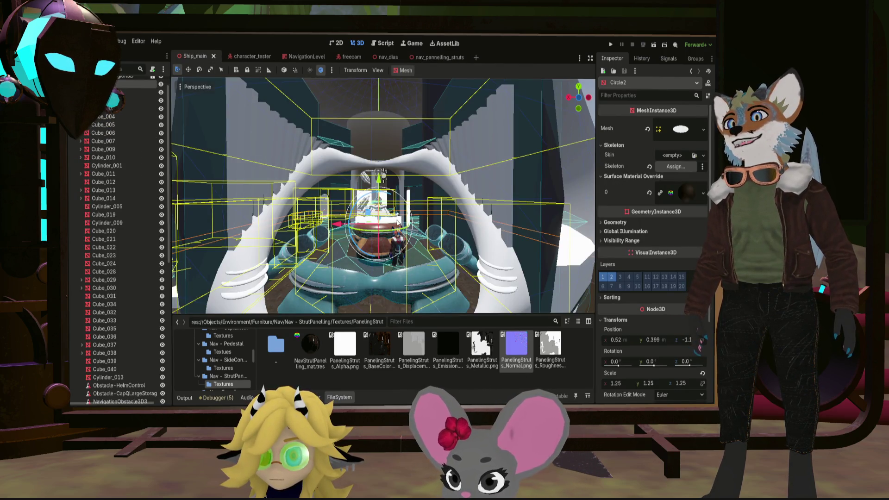
pyautogui.moveTo(398, 223)
pyautogui.mouseDown(button='middle')
pyautogui.moveTo(370, 213)
pyautogui.moveTo(414, 215)
pyautogui.moveTo(394, 222)
pyautogui.mouseUp(button='middle')
pyautogui.doubleClick(275, 342)
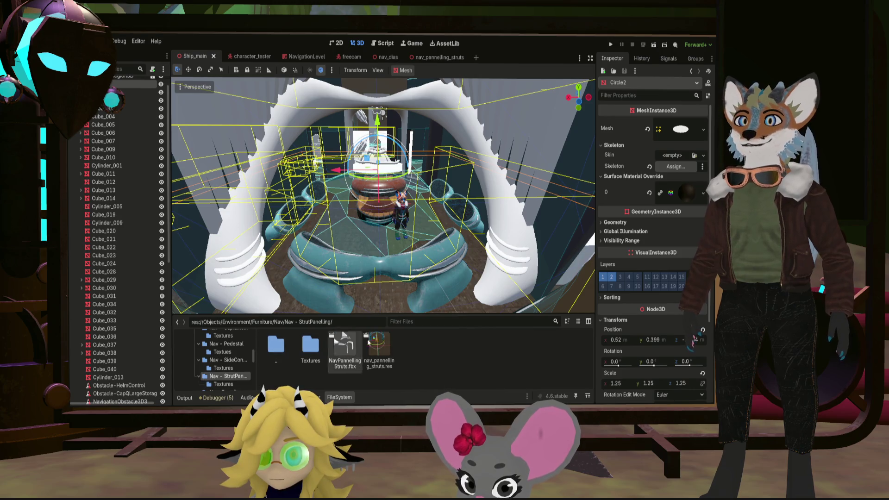
pyautogui.moveTo(377, 261)
pyautogui.mouseDown()
pyautogui.moveTo(375, 187)
pyautogui.moveTo(394, 202)
pyautogui.mouseUp()
pyautogui.scroll(-5, 394, 202)
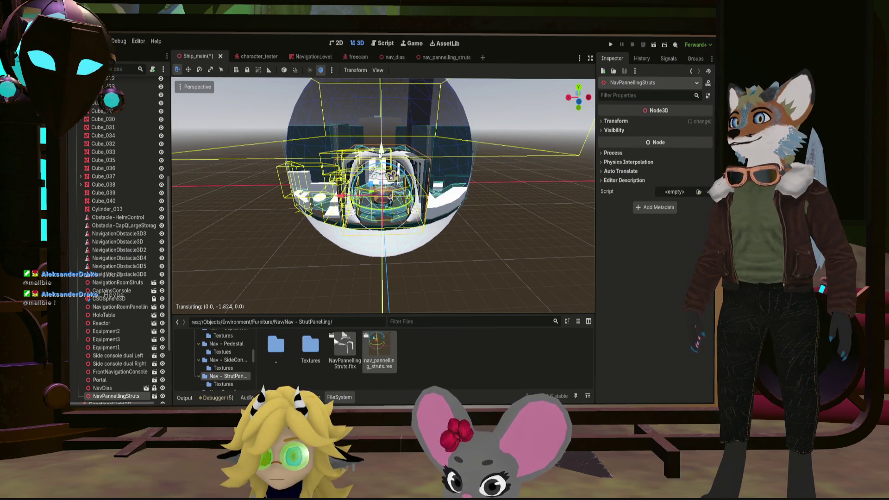
# Step: Nudge the NavPannellingStruts instance forward along Z and down along Y around the helm
pyautogui.scroll(5, 379, 218)
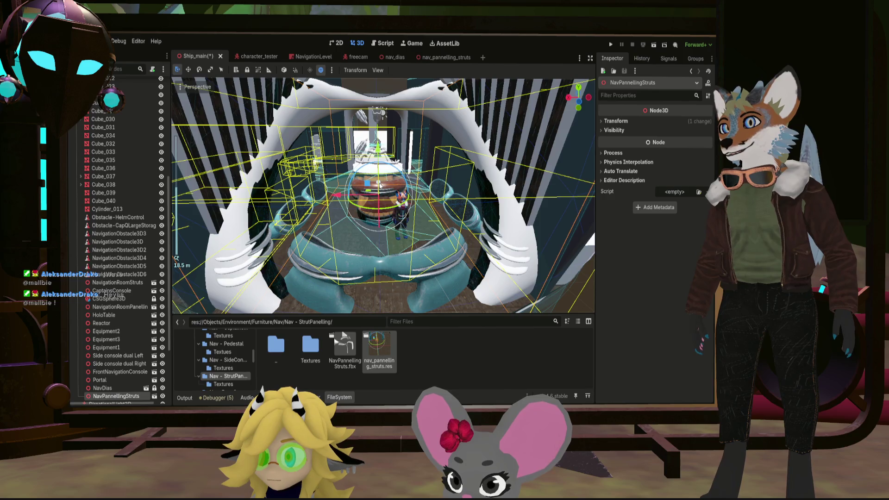
pyautogui.moveTo(378, 184); pyautogui.dragTo(380, 186)
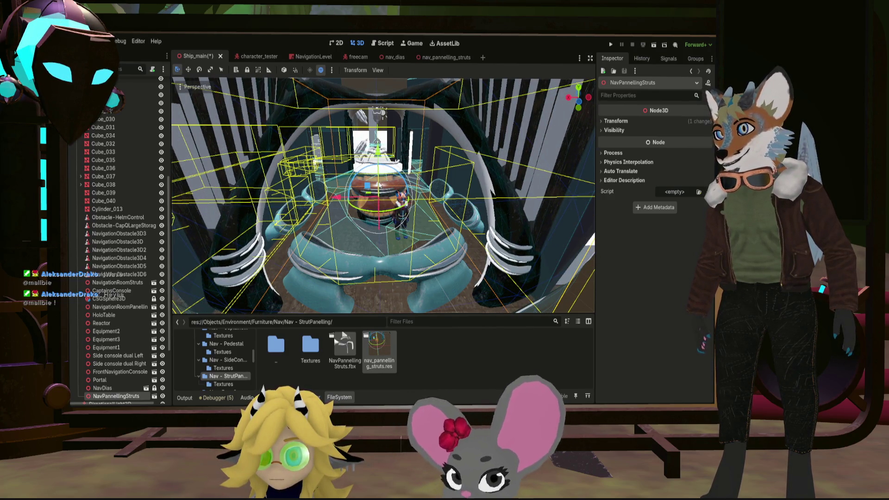
pyautogui.moveTo(378, 151); pyautogui.dragTo(377, 184)
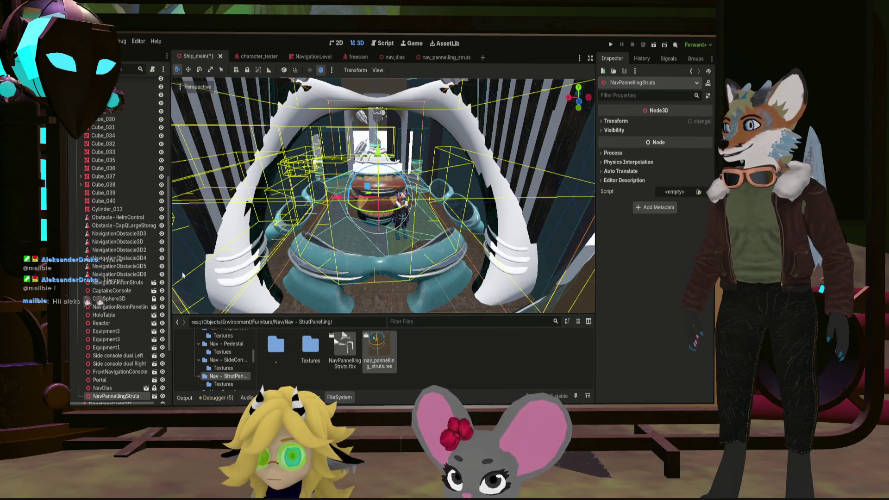
pyautogui.scroll(-5, 125, 357)
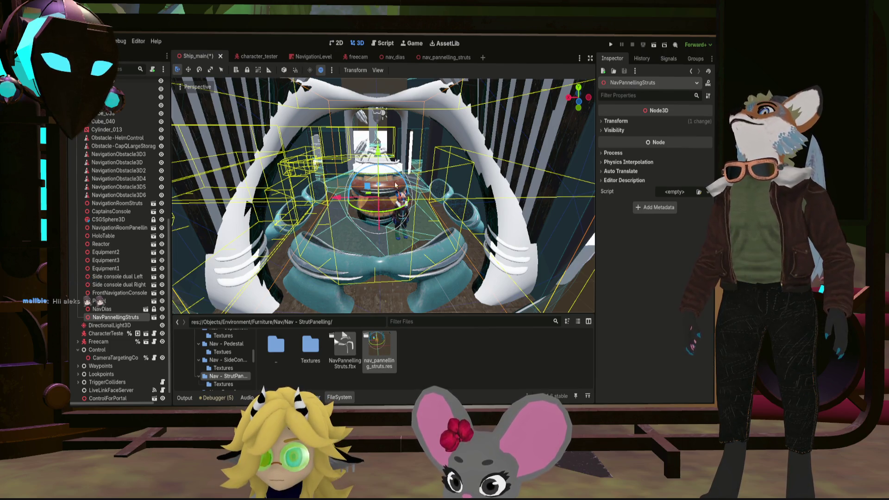
pyautogui.moveTo(387, 175); pyautogui.dragTo(365, 173, button='middle')
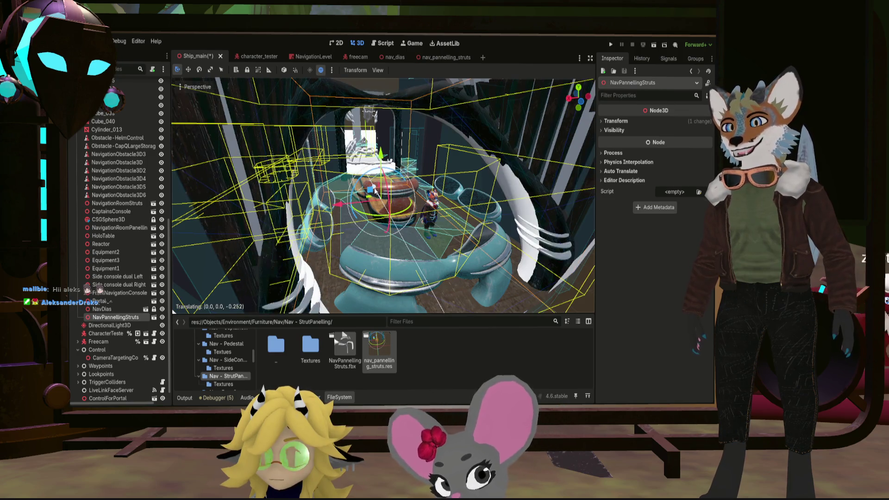
pyautogui.moveTo(375, 189); pyautogui.dragTo(374, 190)
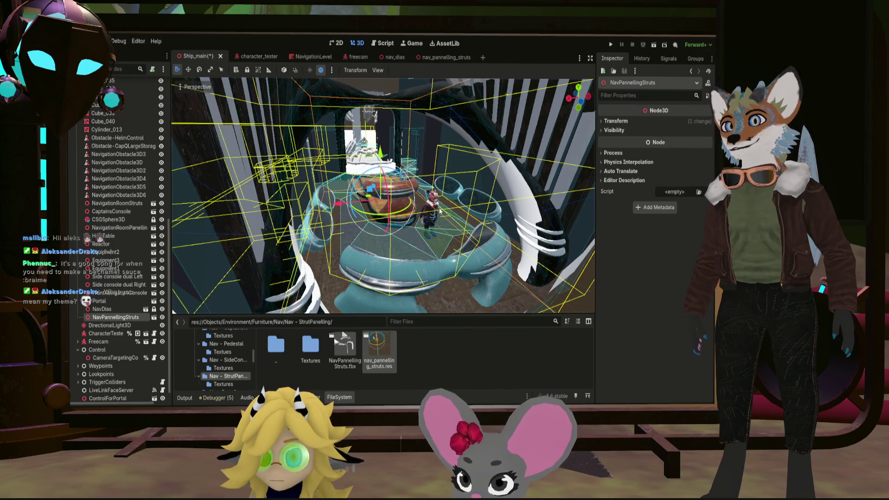
pyautogui.moveTo(440, 210); pyautogui.dragTo(301, 222, button='middle')
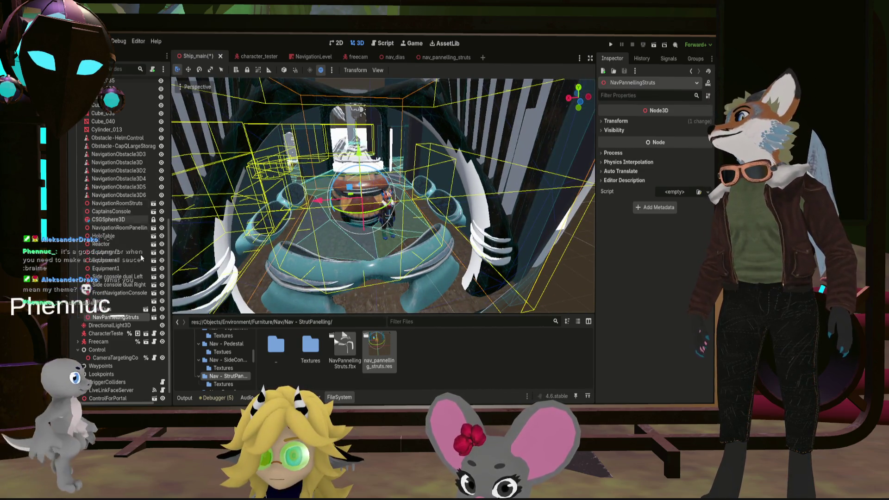
pyautogui.scroll(10, 135, 246)
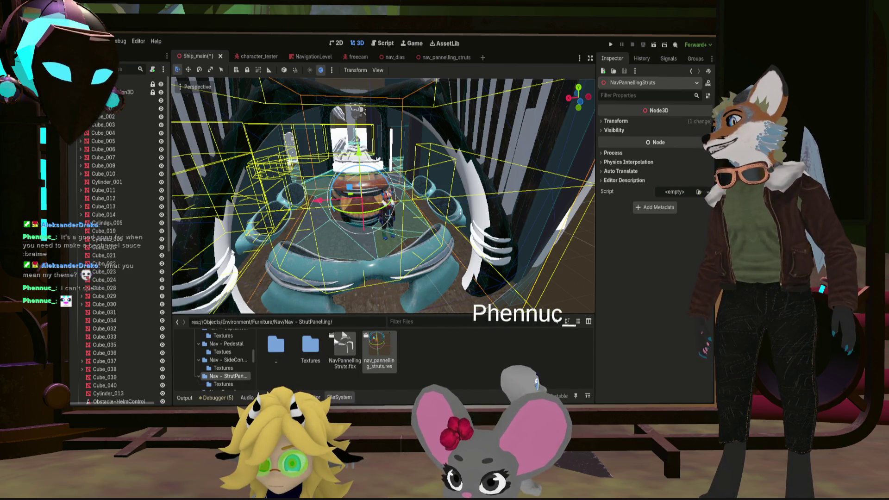
pyautogui.scroll(-10, 121, 272)
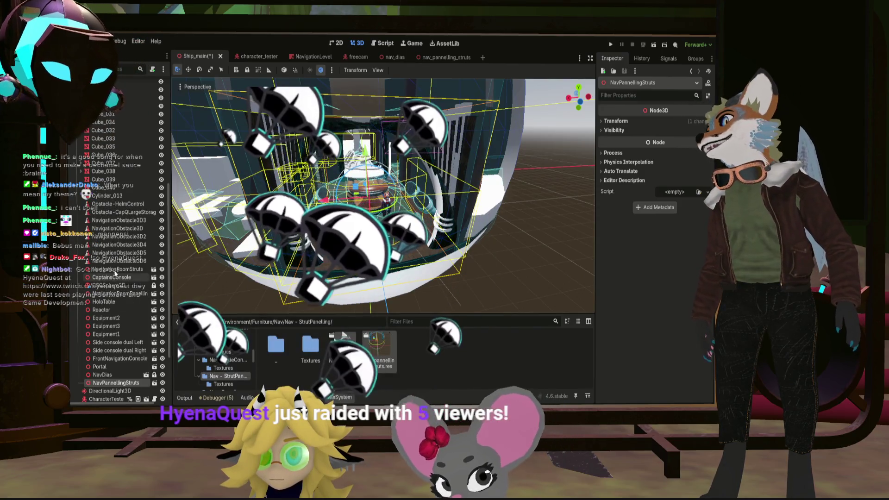
# Step: Delete the old NavigationRoomStruts node from Ship_main
pyautogui.click(135, 270)
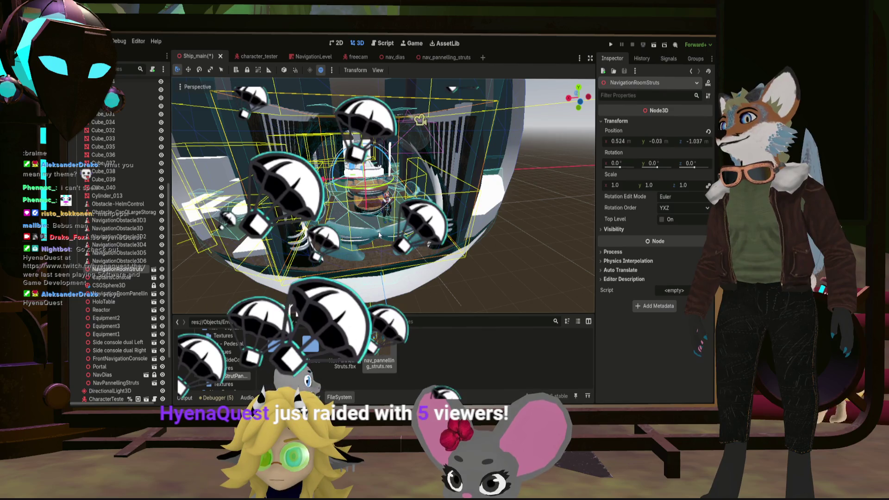
pyautogui.press('Delete')
pyautogui.moveTo(368, 260)
pyautogui.mouseDown(button='middle')
pyautogui.moveTo(368, 241)
pyautogui.moveTo(352, 227)
pyautogui.mouseUp(button='middle')
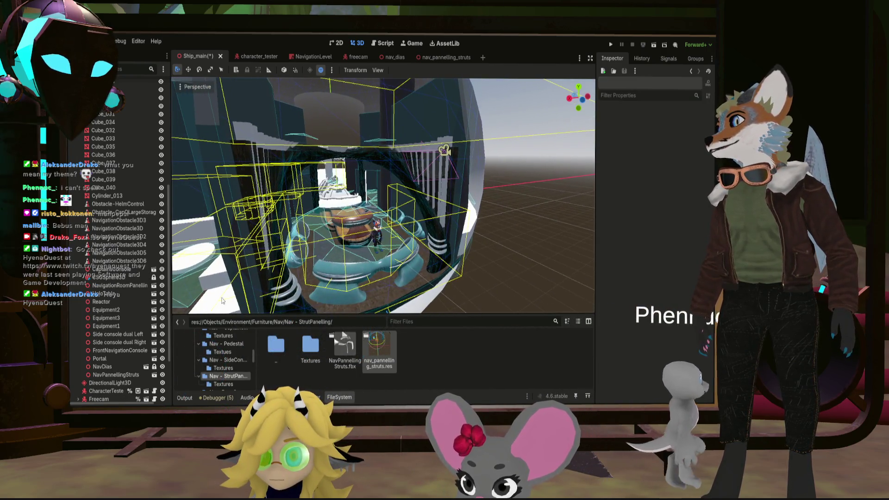
# Step: Delete the old NavigationRoomPanelling node, leaving the new struts around the helm
pyautogui.click(120, 286)
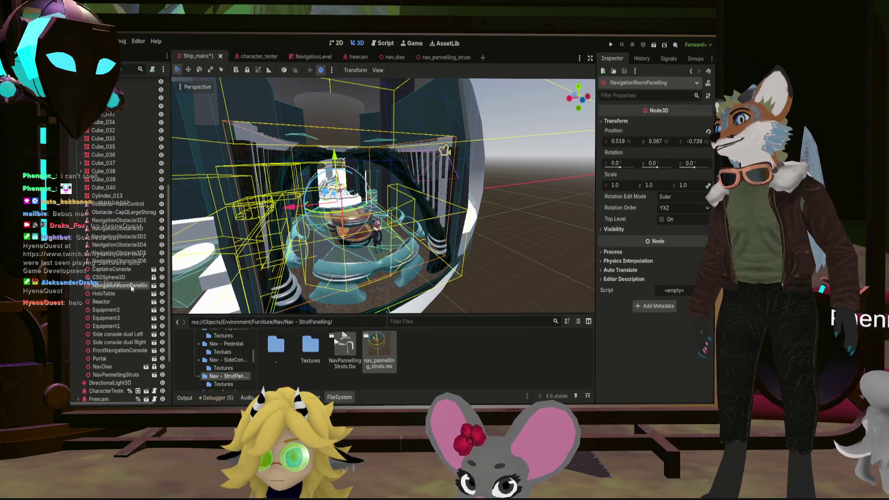
pyautogui.click(487, 262)
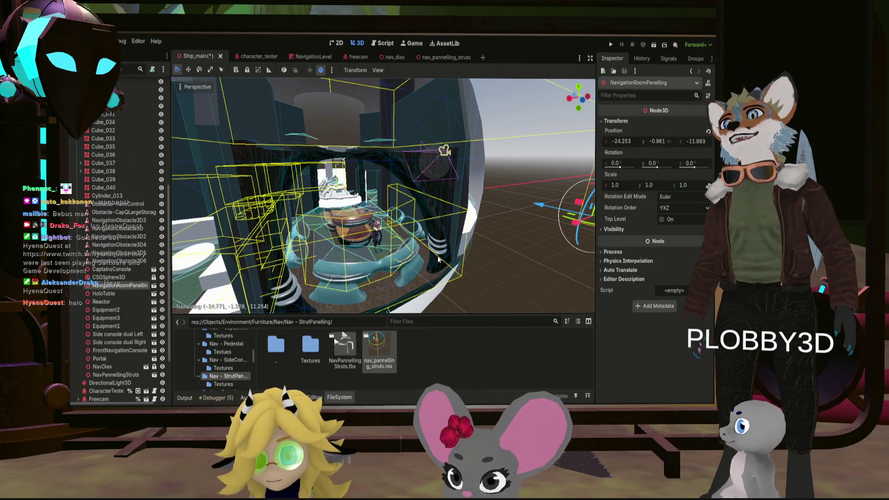
pyautogui.press('g')
pyautogui.press('Escape')
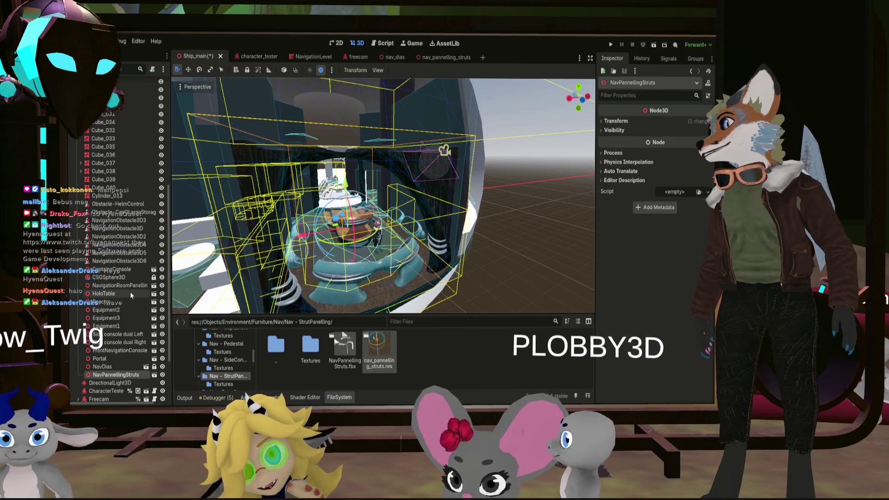
pyautogui.click(132, 286)
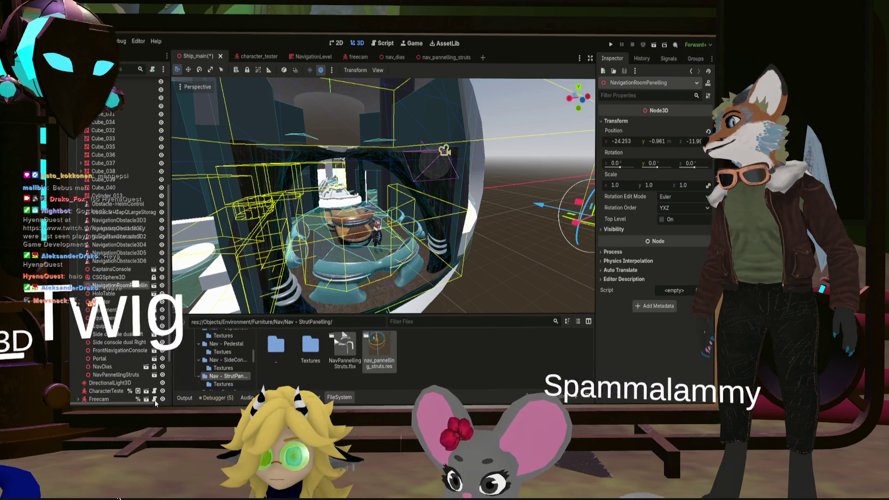
pyautogui.press('Delete')
pyautogui.scroll(5, 385, 230)
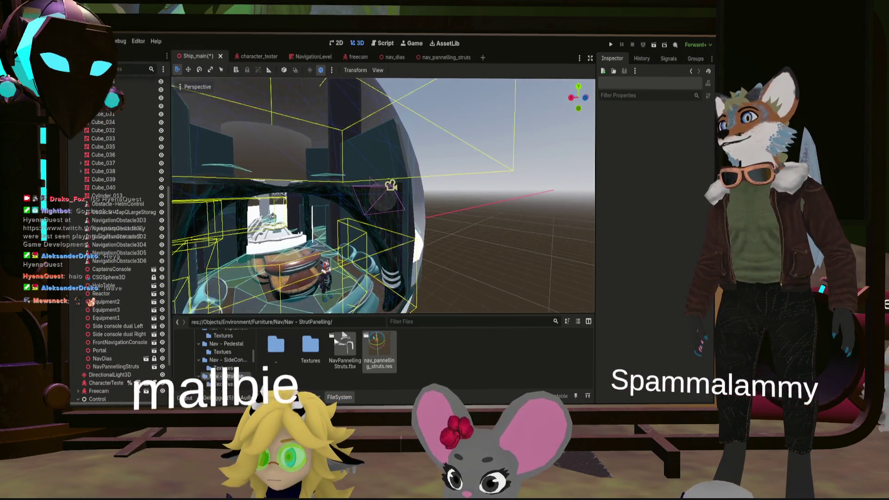
pyautogui.scroll(-6, 382, 194)
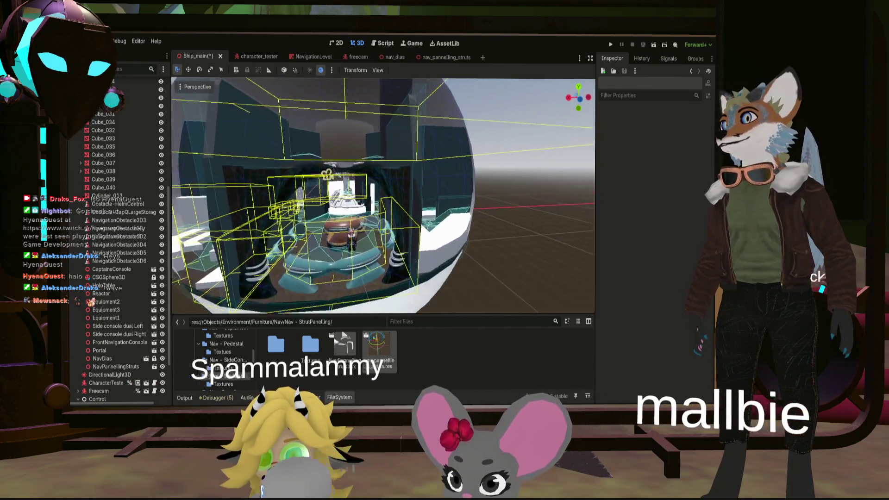
pyautogui.scroll(5, 458, 222)
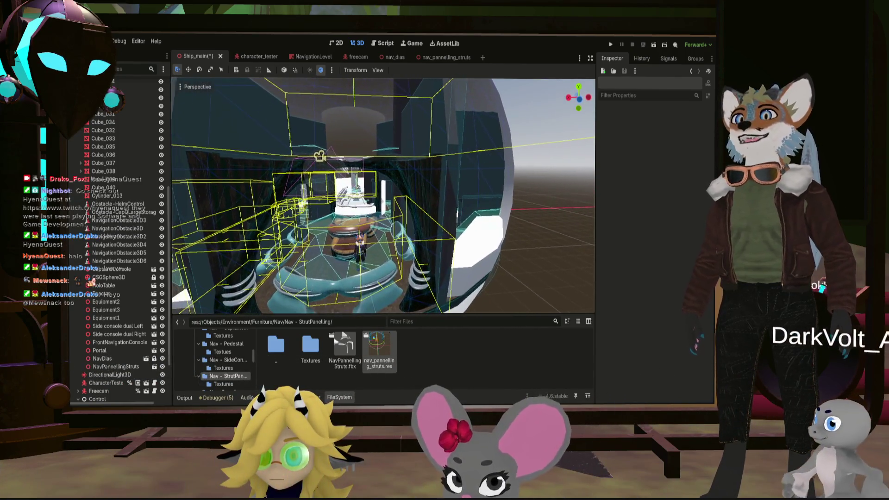
pyautogui.moveTo(195, 153); pyautogui.dragTo(426, 153, button='middle')
pyautogui.scroll(2, 382, 195)
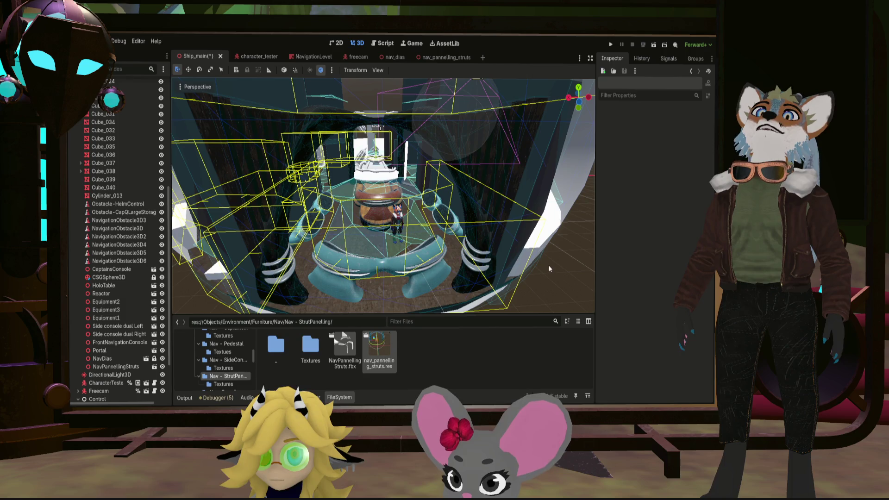
pyautogui.moveTo(555, 278); pyautogui.dragTo(481, 270, button='middle')
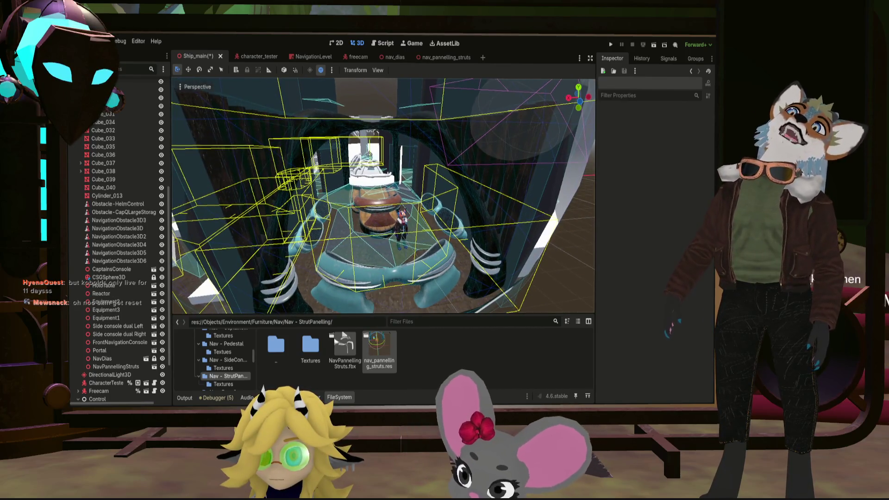
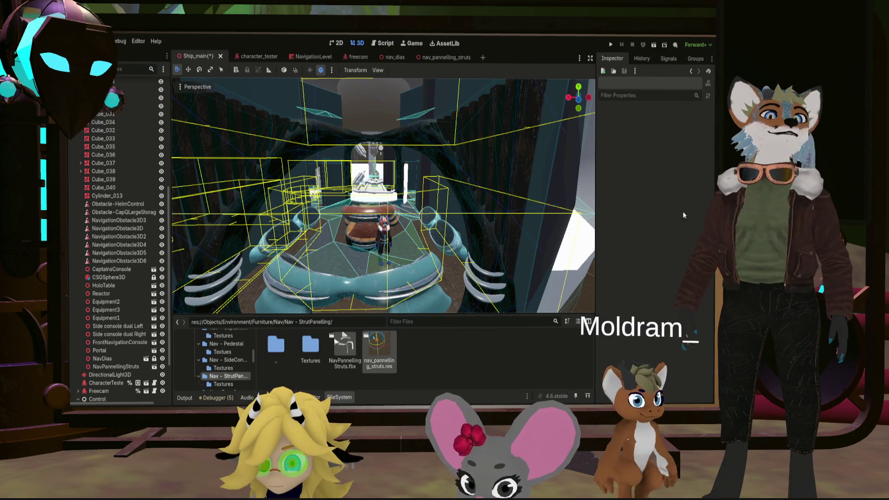
# Step: Run the ship scene in Godot to test it
pyautogui.click(607, 43)
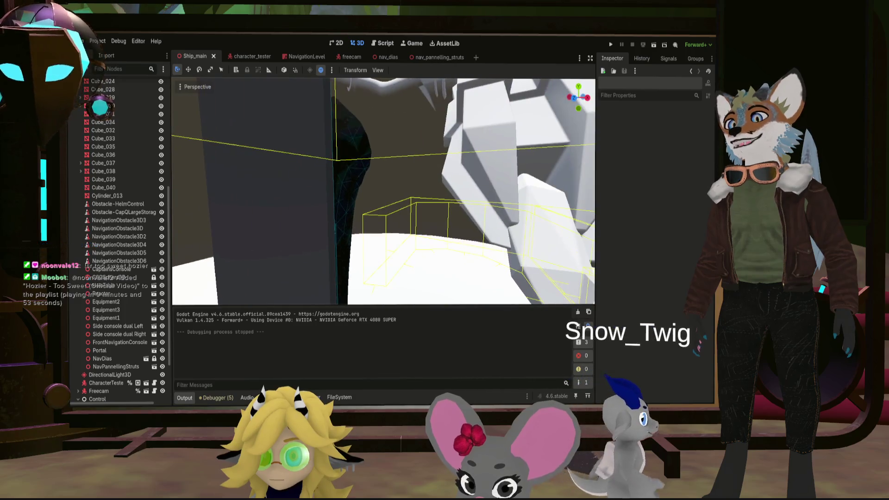
# Step: Fly the Godot view down into the helm corridor, then switch to Substance Painter
pyautogui.moveTo(384, 191); pyautogui.dragTo(361, 203, button='right')
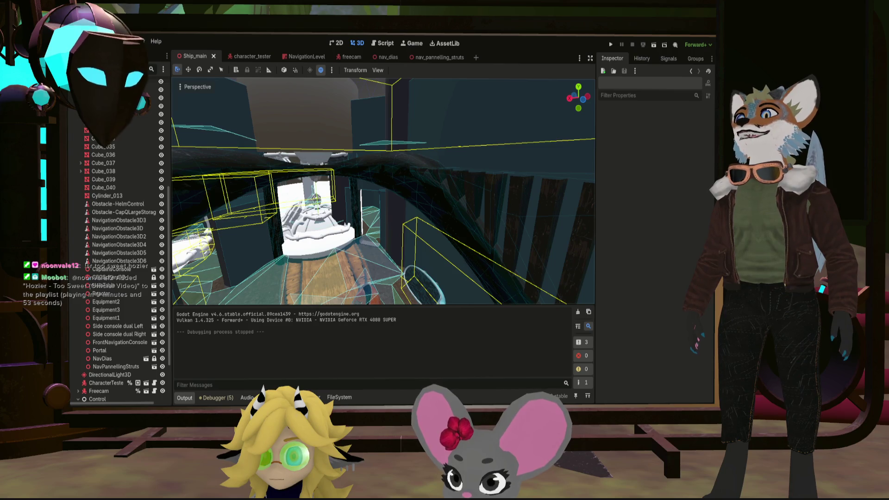
pyautogui.moveTo(361, 204); pyautogui.dragTo(381, 191, button='right')
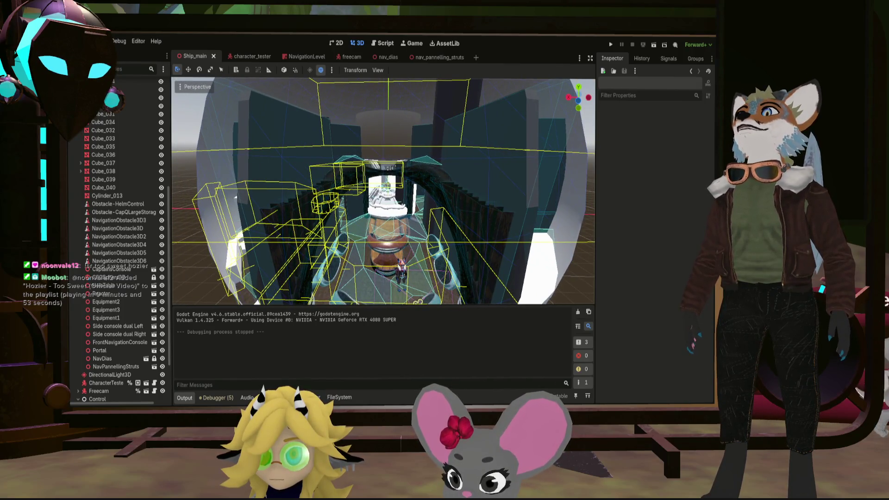
pyautogui.moveTo(380, 192); pyautogui.dragTo(396, 220, button='right')
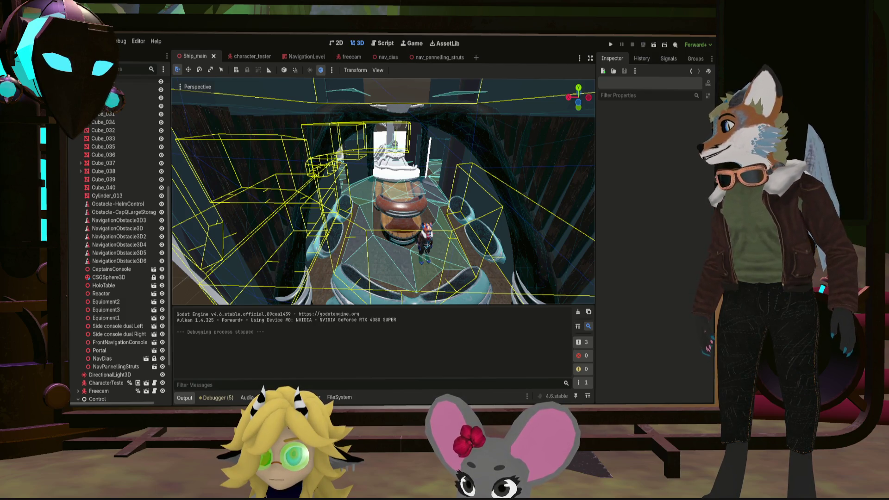
pyautogui.hotkey('alt', 'Tab')
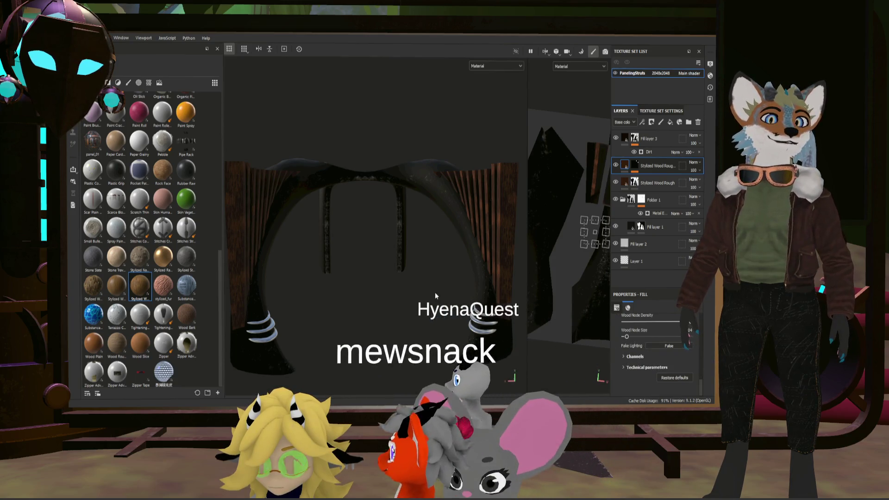
# Step: Orbit the paneling struts model and try painting on the fill layer, then switch to Blender
pyautogui.moveTo(369, 322)
pyautogui.keyDown('alt'); pyautogui.mouseDown()
pyautogui.moveTo(338, 317)
pyautogui.moveTo(389, 318)
pyautogui.moveTo(378, 326)
pyautogui.mouseUp(); pyautogui.keyUp('alt')
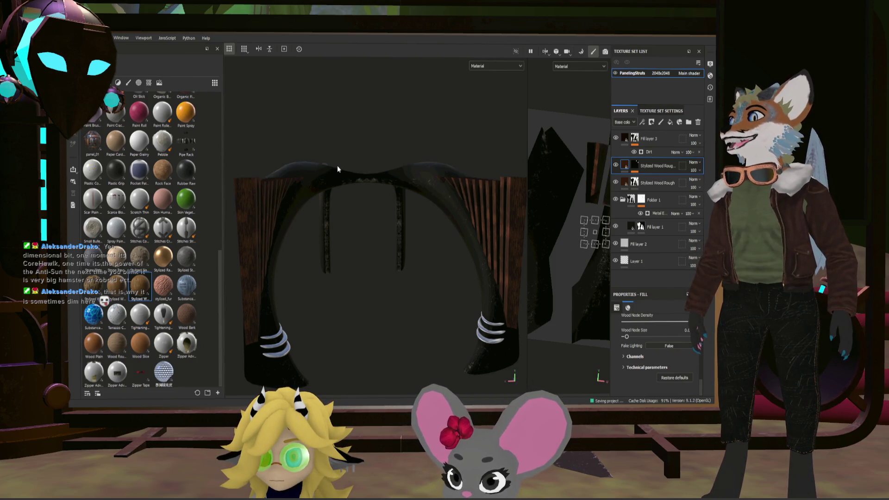
pyautogui.click(319, 140)
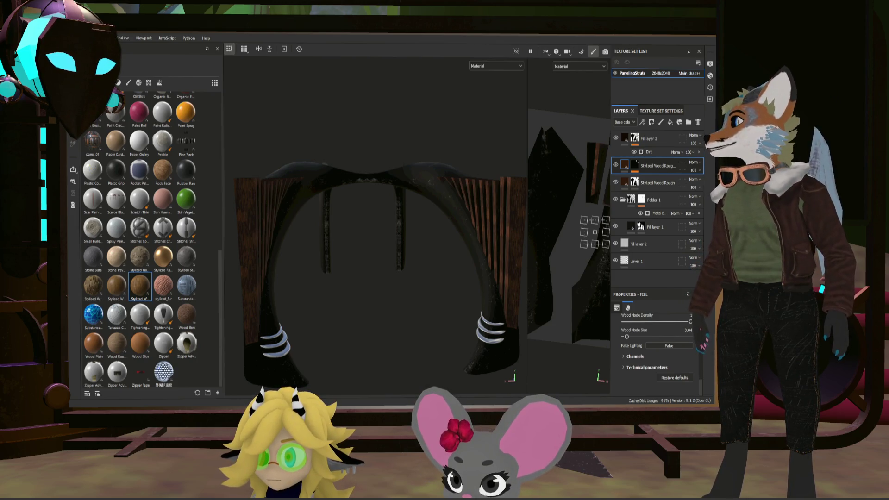
pyautogui.hotkey('alt', 'Tab')
# Step: Isolate Cube.048 in local view and hide it from the view
pyautogui.scroll(-5, 463, 264)
pyautogui.moveTo(463, 264); pyautogui.dragTo(556, 241, button='middle')
pyautogui.scroll(-10, 643, 151)
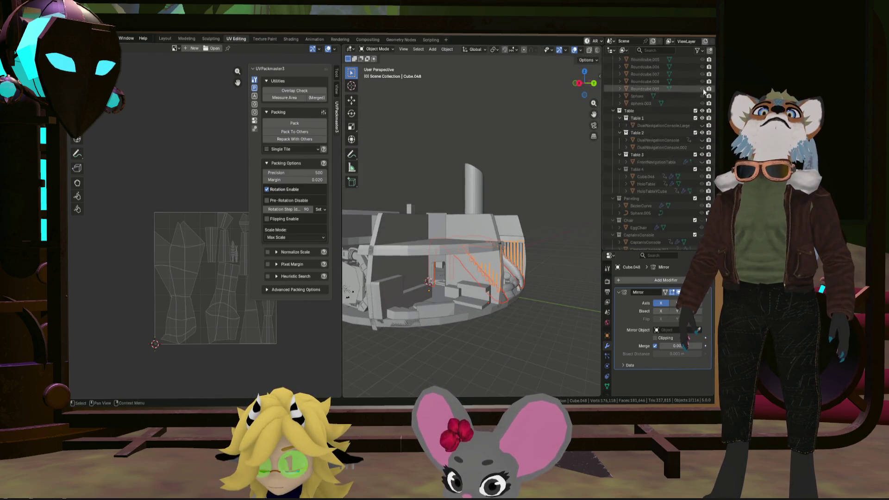
pyautogui.scroll(12, 695, 115)
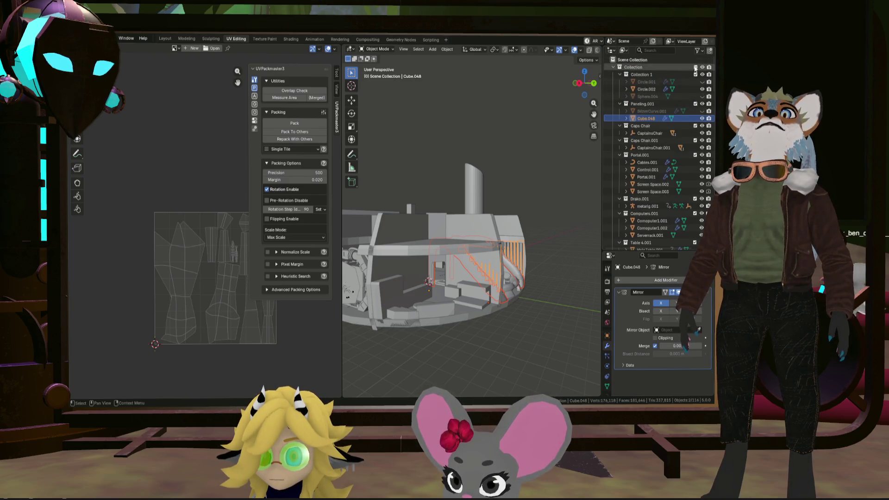
pyautogui.press('KP_Divide')
pyautogui.moveTo(343, 196); pyautogui.dragTo(279, 196)
pyautogui.scroll(-8, 653, 176)
pyautogui.scroll(8, 667, 194)
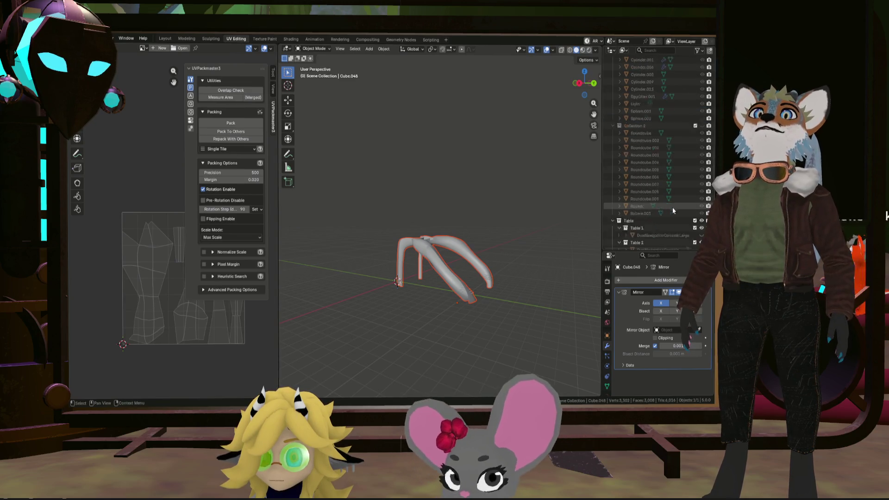
pyautogui.scroll(-5, 685, 190)
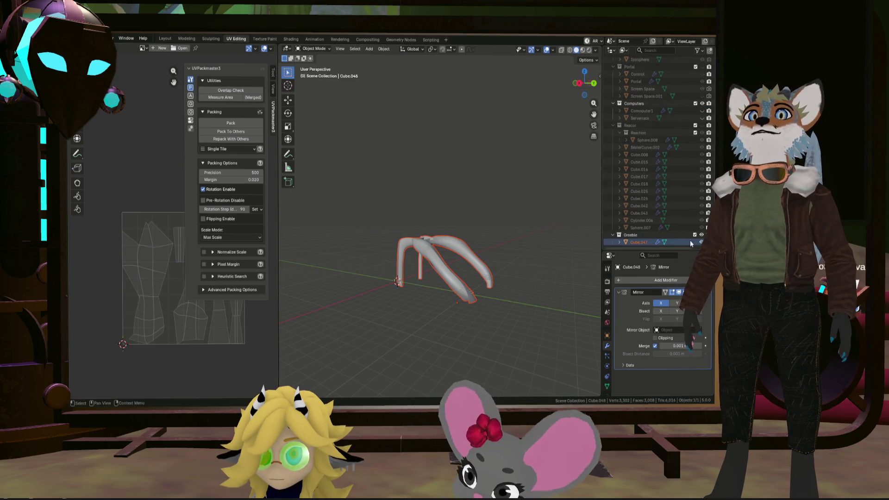
pyautogui.press('x')
pyautogui.scroll(2, 672, 183)
# Step: Re-enable the Reaction collection, select Cylinder.006 and toggle its visibility to check the interior
pyautogui.click(695, 162)
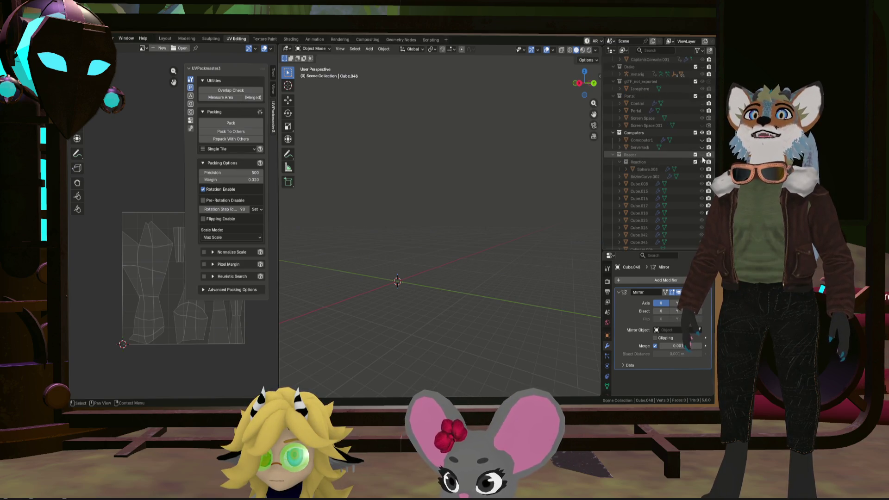
pyautogui.moveTo(515, 208)
pyautogui.mouseDown(button='middle')
pyautogui.moveTo(329, 283)
pyautogui.moveTo(381, 301)
pyautogui.moveTo(391, 274)
pyautogui.moveTo(498, 277)
pyautogui.moveTo(528, 239)
pyautogui.moveTo(522, 248)
pyautogui.mouseUp(button='middle')
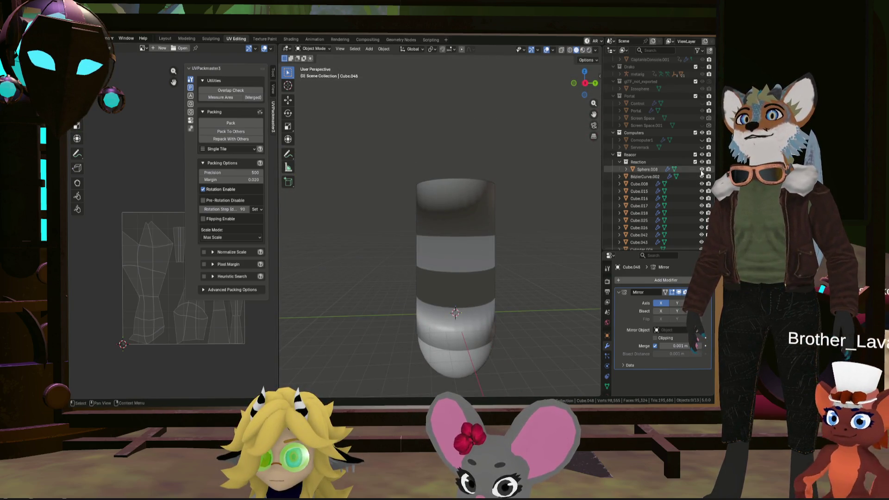
pyautogui.click(486, 206)
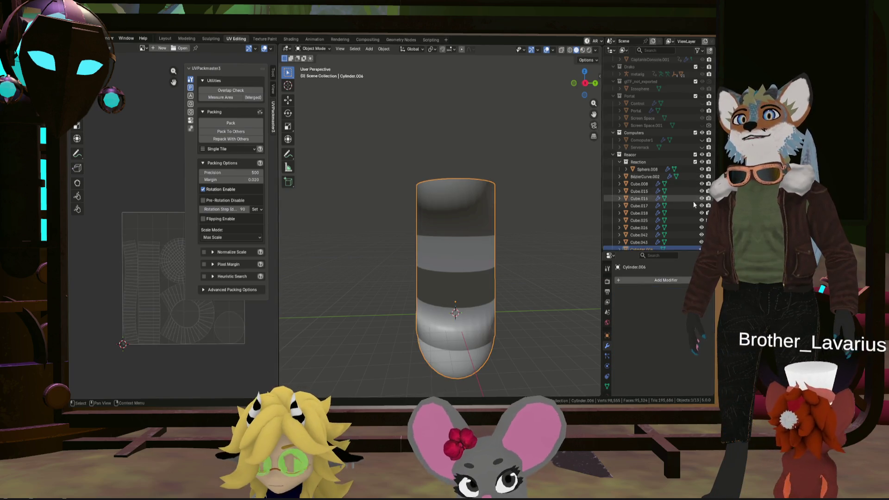
pyautogui.scroll(-2, 692, 207)
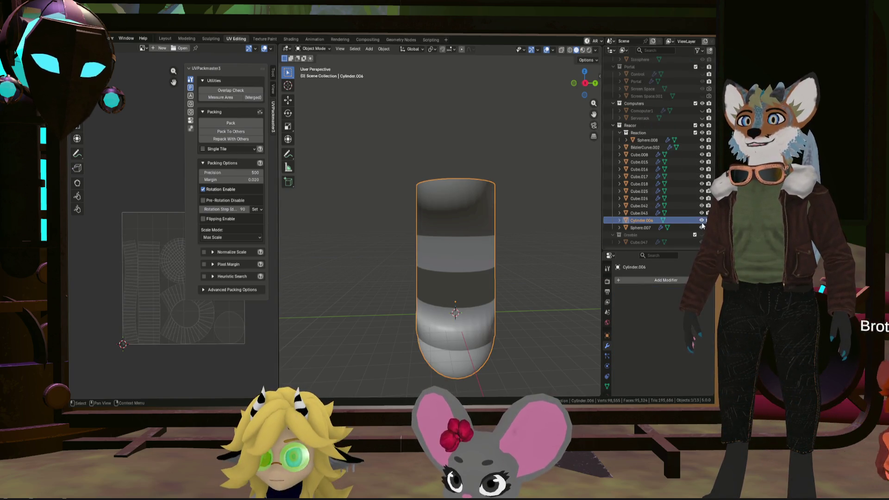
pyautogui.click(701, 222)
pyautogui.click(701, 222)
pyautogui.click(701, 222)
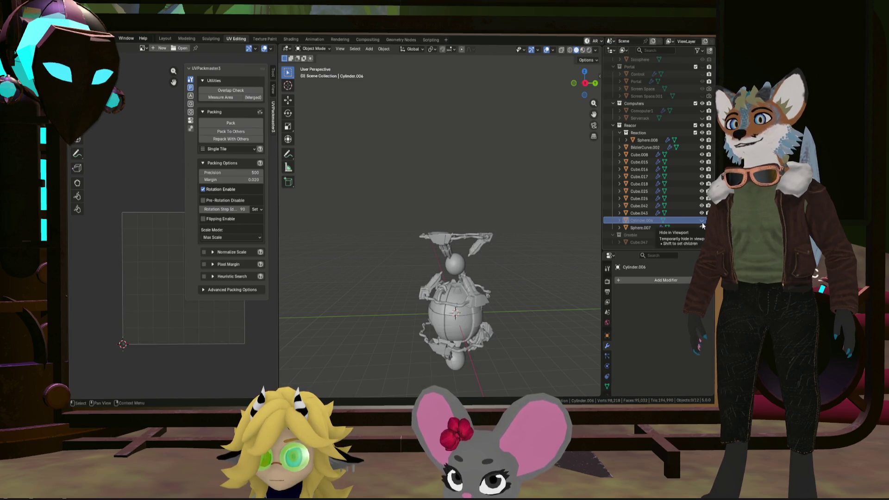
pyautogui.click(702, 222)
pyautogui.moveTo(569, 231)
pyautogui.mouseDown(button='middle')
pyautogui.moveTo(524, 234)
pyautogui.moveTo(553, 207)
pyautogui.moveTo(536, 250)
pyautogui.moveTo(531, 317)
pyautogui.moveTo(538, 259)
pyautogui.moveTo(506, 90)
pyautogui.mouseUp(button='middle')
# Step: Turn on backface culling in the viewport shading to see inside the reactor
pyautogui.click(596, 50)
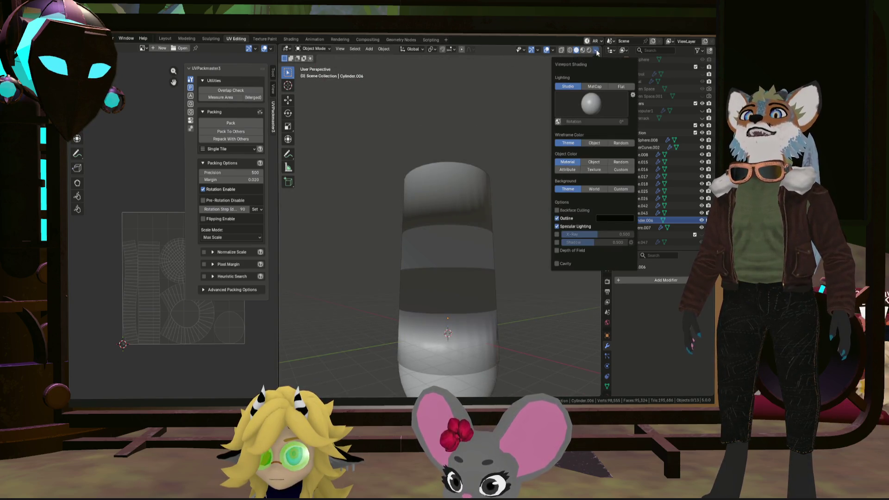
pyautogui.click(557, 210)
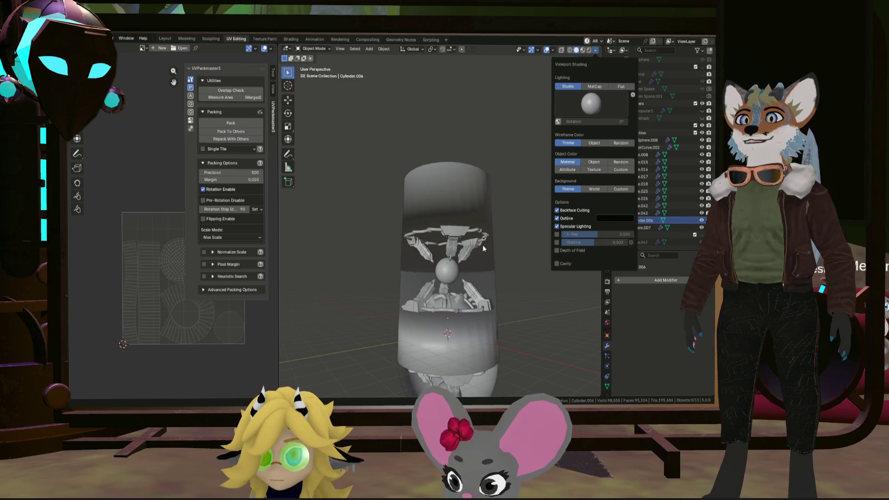
pyautogui.moveTo(513, 244)
pyautogui.mouseDown(button='middle')
pyautogui.moveTo(525, 243)
pyautogui.moveTo(509, 212)
pyautogui.moveTo(509, 224)
pyautogui.moveTo(540, 194)
pyautogui.moveTo(560, 210)
pyautogui.moveTo(518, 229)
pyautogui.mouseUp(button='middle')
# Step: Select all reactor objects and apply Shade Auto Smooth to them
pyautogui.press('a')
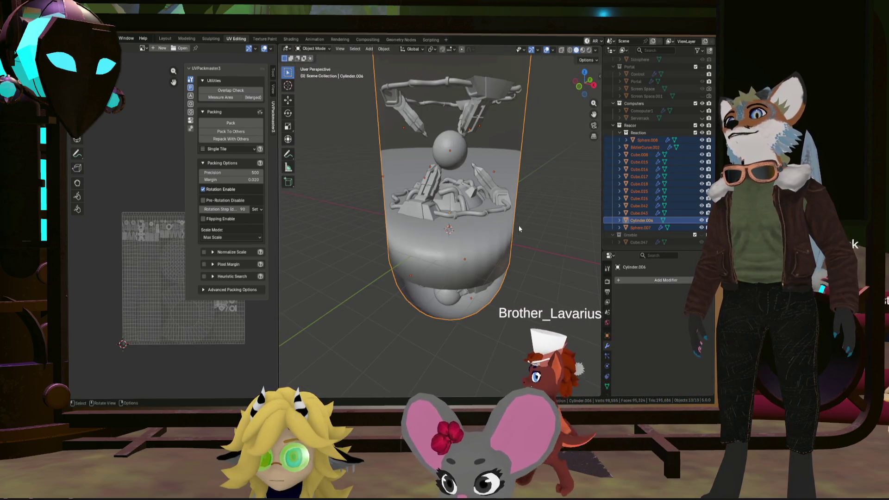
pyautogui.click(384, 49)
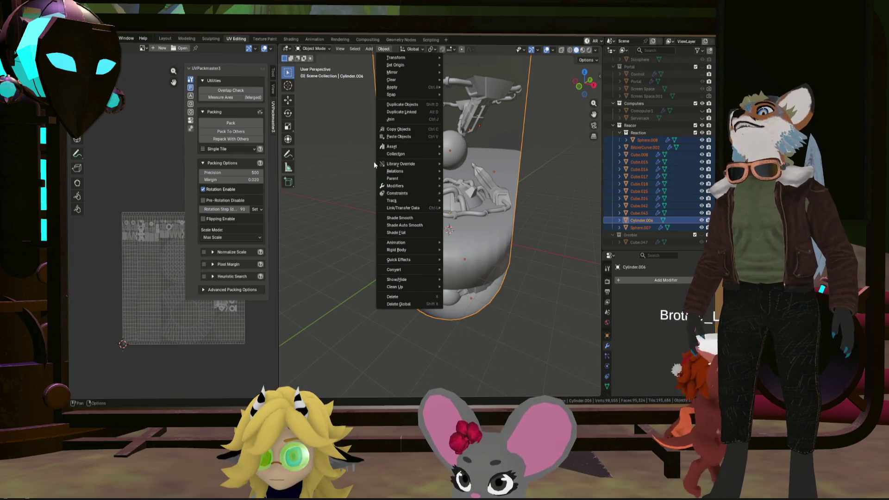
pyautogui.click(403, 225)
pyautogui.moveTo(493, 244)
pyautogui.mouseDown(button='middle')
pyautogui.moveTo(509, 229)
pyautogui.moveTo(548, 227)
pyautogui.moveTo(545, 215)
pyautogui.moveTo(462, 227)
pyautogui.moveTo(505, 268)
pyautogui.moveTo(462, 273)
pyautogui.moveTo(486, 276)
pyautogui.moveTo(511, 230)
pyautogui.moveTo(539, 263)
pyautogui.moveTo(478, 246)
pyautogui.moveTo(501, 251)
pyautogui.mouseUp(button='middle')
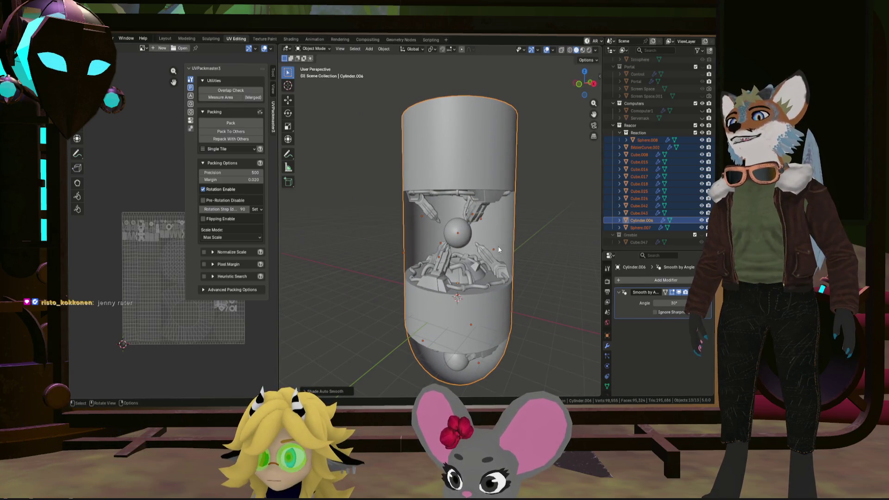
pyautogui.click(654, 147)
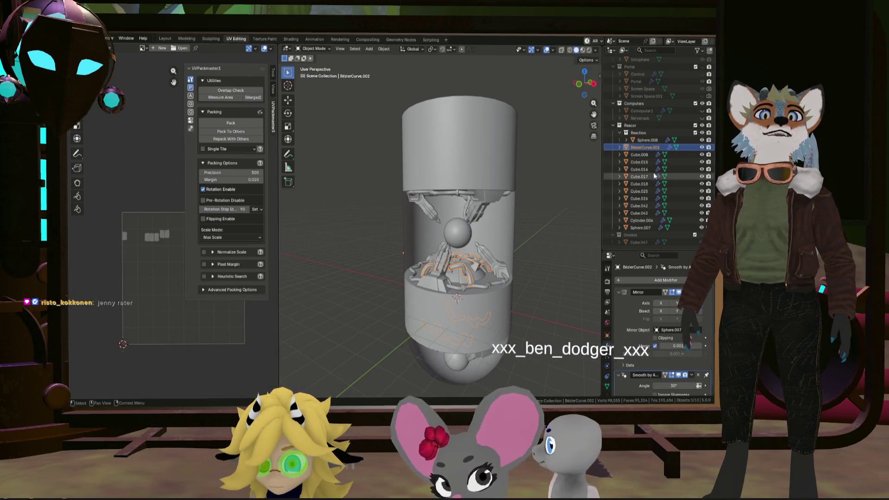
# Step: Select the objects from BezierCurve.002 to Sphere.007 and hide Sphere.008 for export
pyautogui.click(641, 227)
pyautogui.keyDown('shift'); pyautogui.click(639, 147); pyautogui.keyUp('shift')
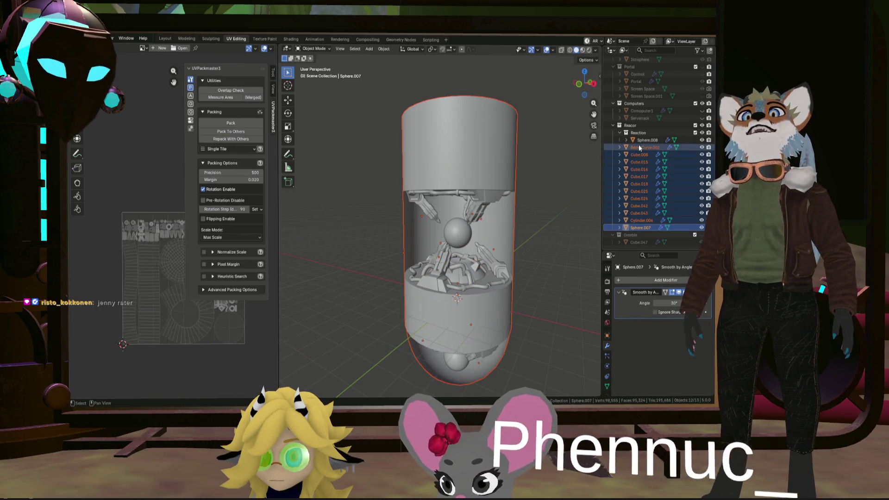
pyautogui.click(702, 140)
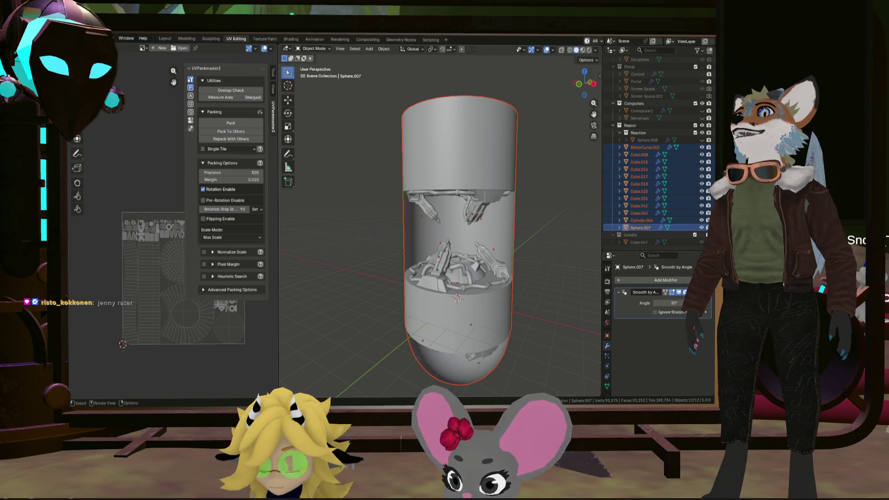
pyautogui.click(79, 38)
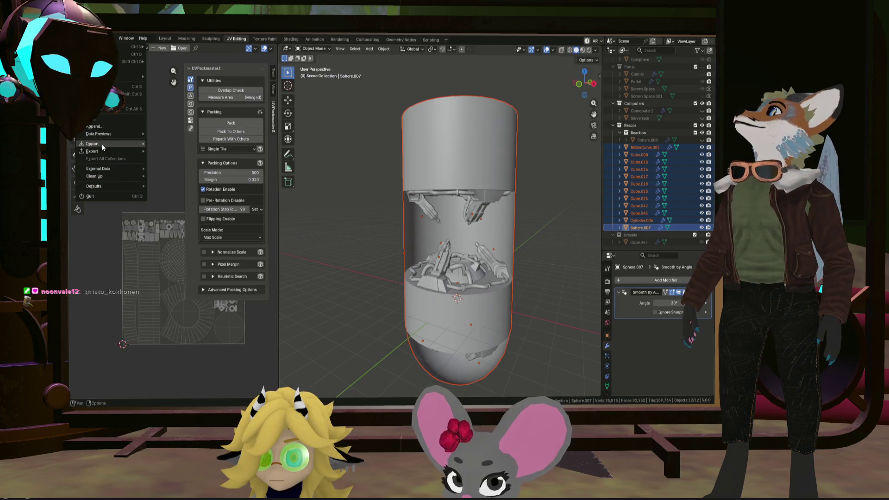
# Step: Dismiss the export menu and edit the UVPackmaster rotation step angle
pyautogui.moveTo(103, 151)
pyautogui.press('Escape')
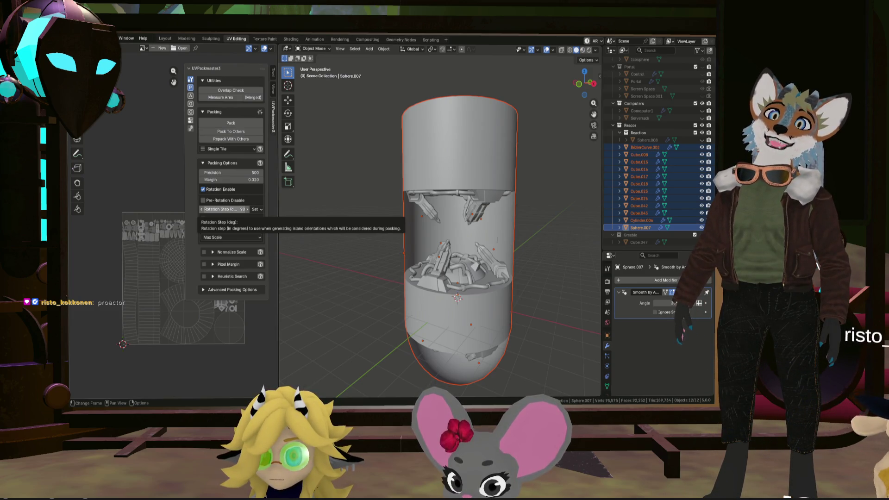
pyautogui.click(222, 209)
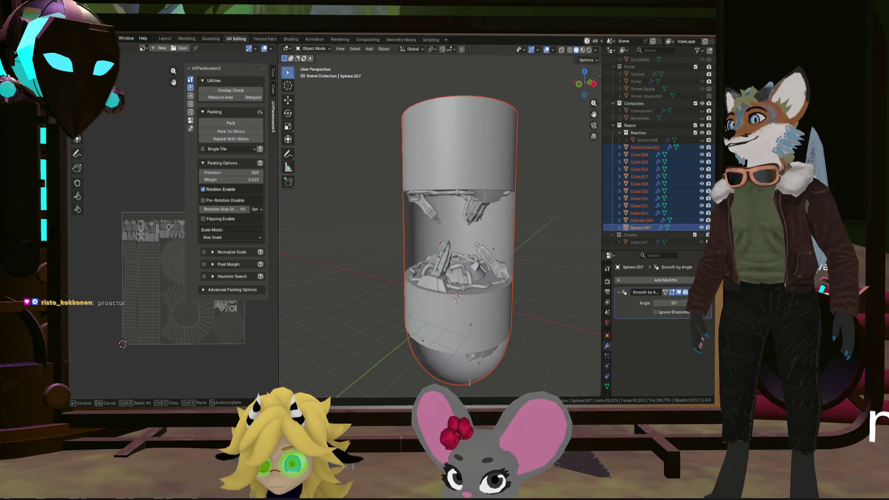
# Step: Keep the rotation step at 90° and orbit to a level side view of the capsule
pyautogui.press('Return')
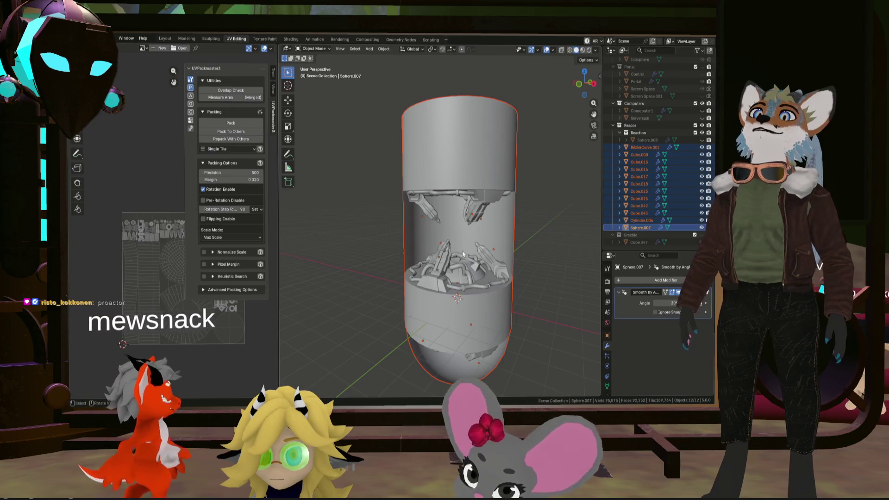
pyautogui.moveTo(452, 260)
pyautogui.mouseDown(button='middle')
pyautogui.moveTo(407, 274)
pyautogui.moveTo(411, 284)
pyautogui.moveTo(398, 249)
pyautogui.moveTo(394, 261)
pyautogui.moveTo(442, 318)
pyautogui.mouseUp(button='middle')
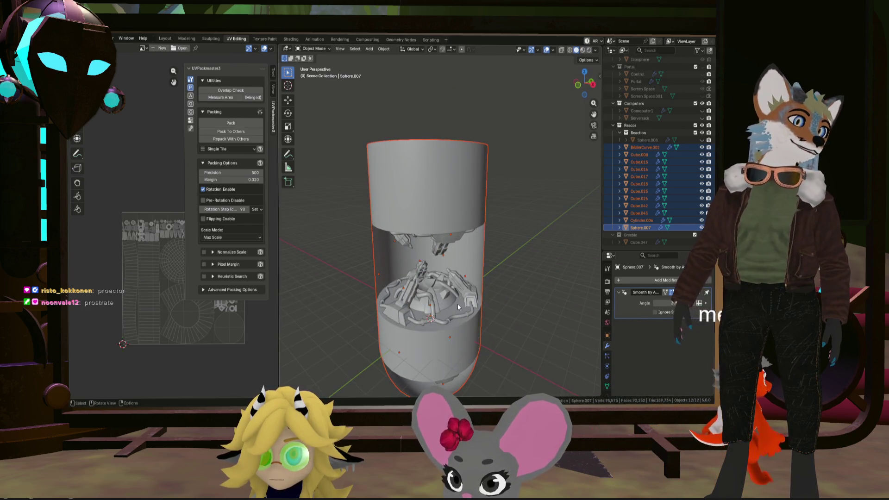
pyautogui.moveTo(421, 250)
pyautogui.mouseDown(button='middle')
pyautogui.moveTo(424, 244)
pyautogui.moveTo(410, 251)
pyautogui.moveTo(381, 242)
pyautogui.mouseUp(button='middle')
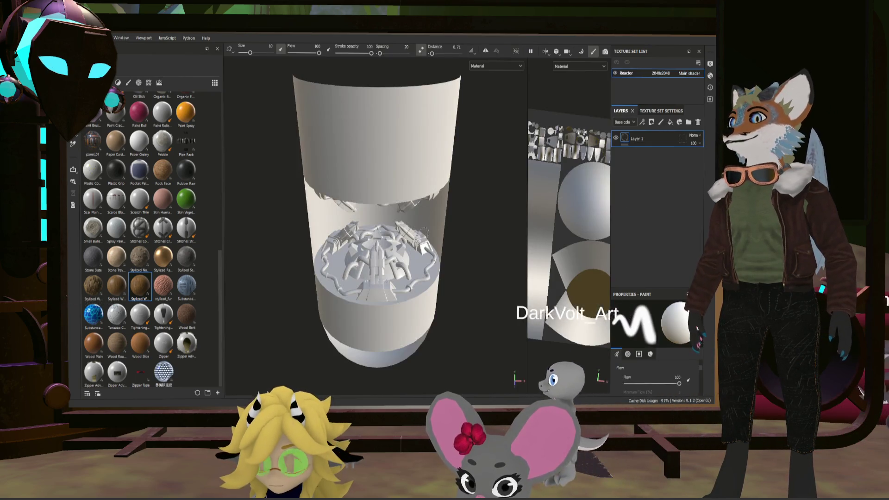
# Step: Orbit and zoom around the new Reactor mesh to inspect its side and rounded end caps
pyautogui.moveTo(413, 268)
pyautogui.keyDown('alt'); pyautogui.mouseDown()
pyautogui.moveTo(465, 170)
pyautogui.moveTo(446, 224)
pyautogui.mouseUp(); pyautogui.keyUp('alt')
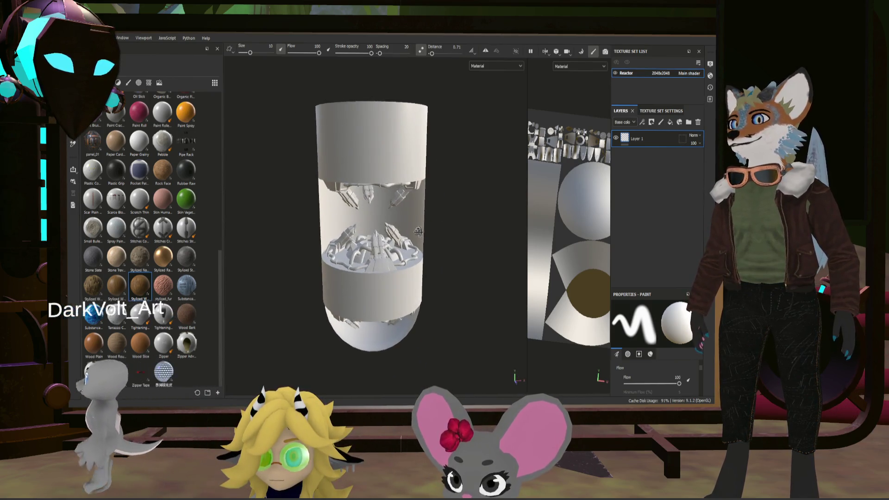
pyautogui.scroll(3, 445, 224)
pyautogui.scroll(1, 368, 227)
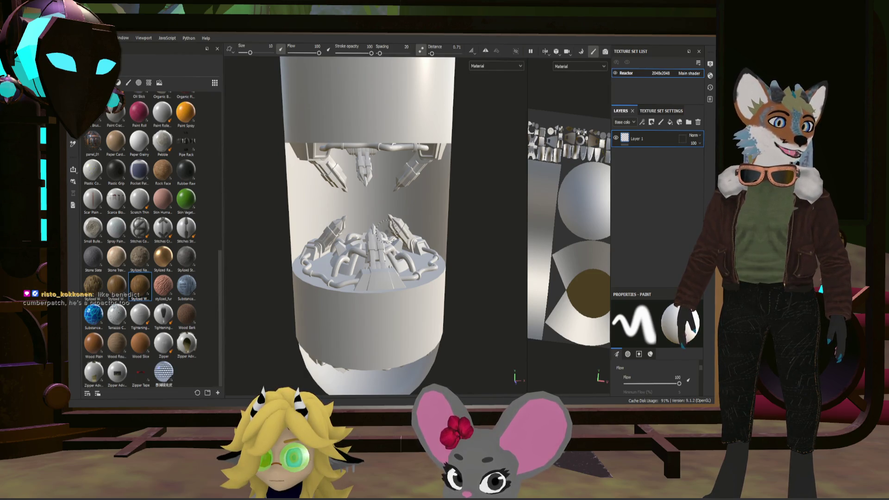
pyautogui.scroll(-3, 387, 215)
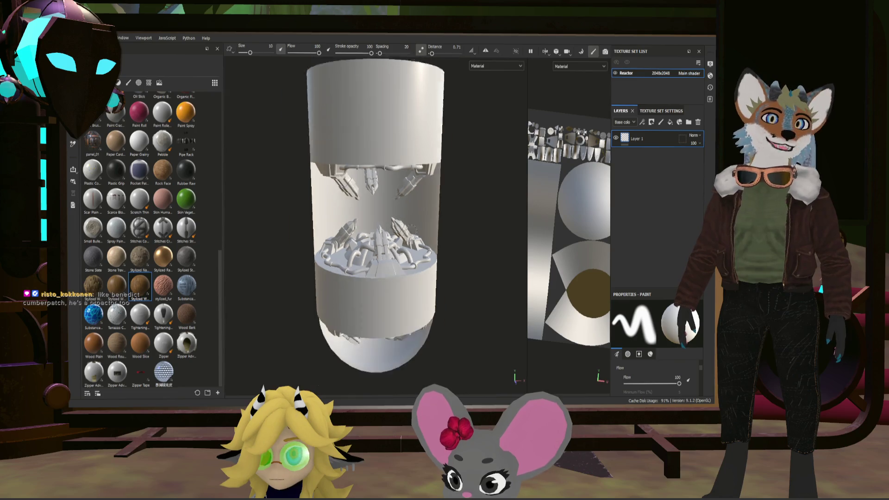
pyautogui.moveTo(386, 216)
pyautogui.keyDown('alt'); pyautogui.mouseDown()
pyautogui.moveTo(471, 198)
pyautogui.moveTo(511, 228)
pyautogui.mouseUp(); pyautogui.keyUp('alt')
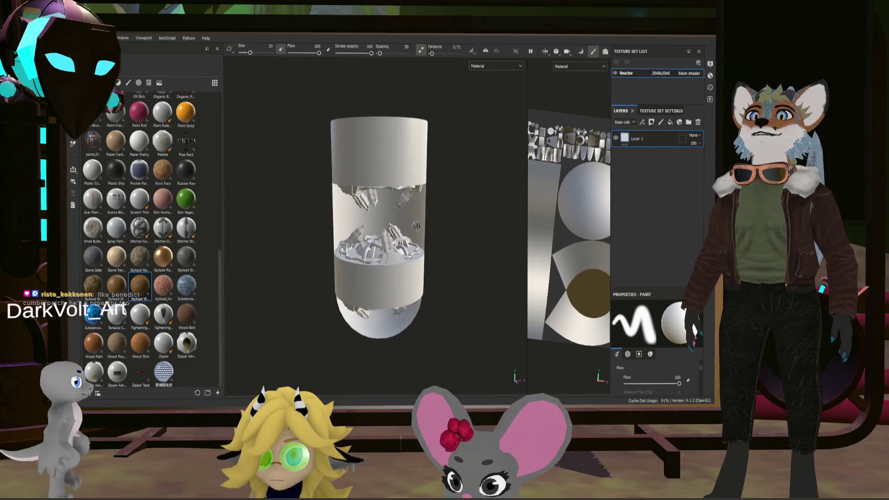
pyautogui.scroll(2, 391, 213)
pyautogui.scroll(4, 391, 212)
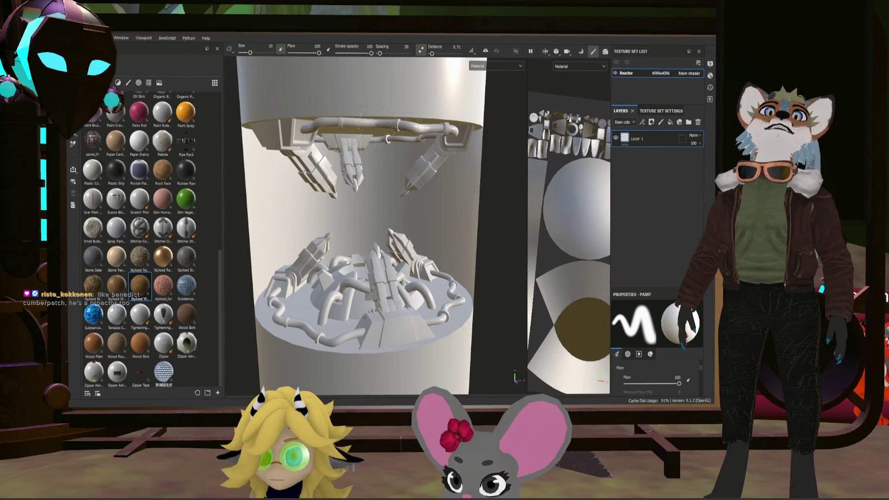
# Step: Look over the cylinder's top ring and side, then add a fill layer above Layer 1
pyautogui.scroll(-5, 392, 143)
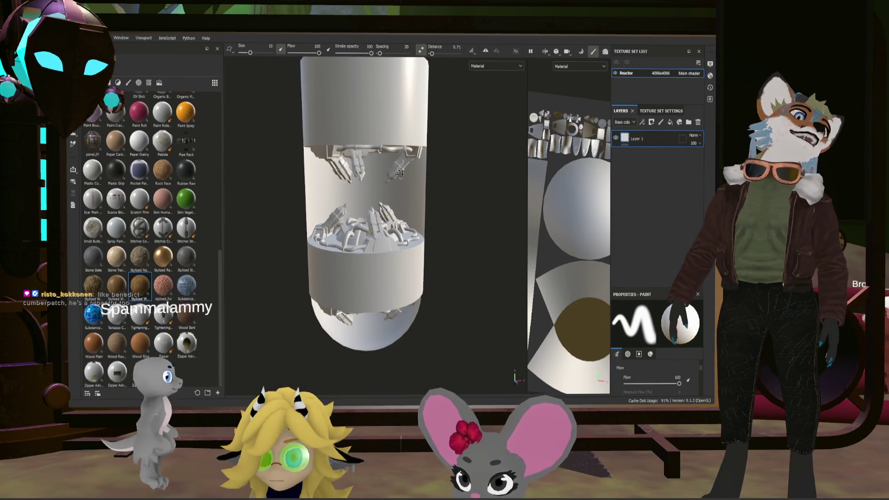
pyautogui.keyDown('alt'); pyautogui.moveTo(404, 173); pyautogui.dragTo(416, 158); pyautogui.keyUp('alt')
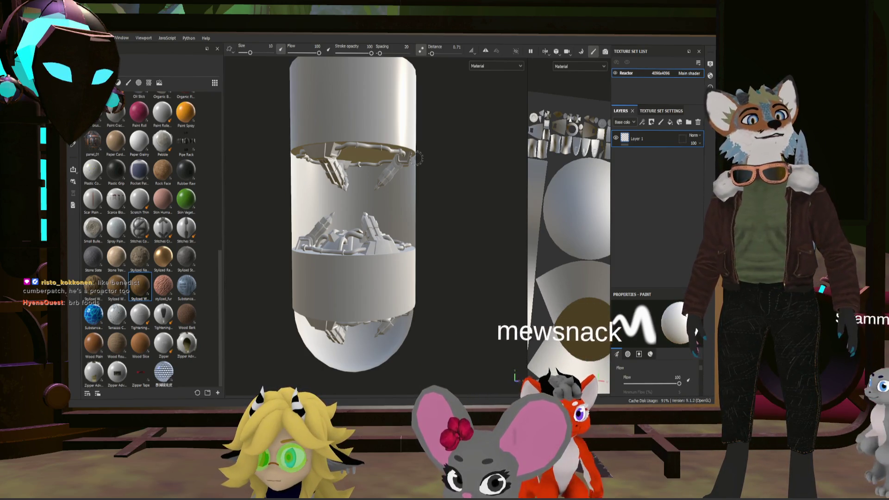
pyautogui.moveTo(395, 131)
pyautogui.keyDown('alt'); pyautogui.mouseDown()
pyautogui.moveTo(428, 188)
pyautogui.moveTo(417, 176)
pyautogui.mouseUp(); pyautogui.keyUp('alt')
pyautogui.scroll(3, 370, 148)
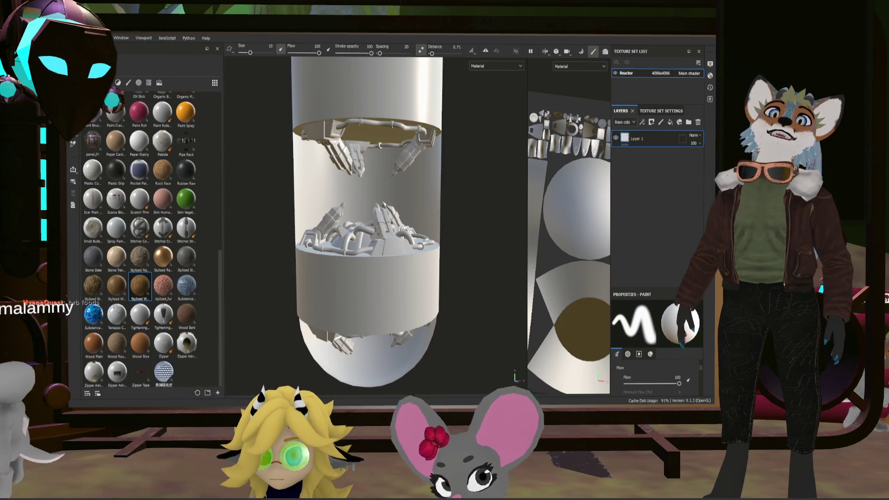
pyautogui.press('ctrl')
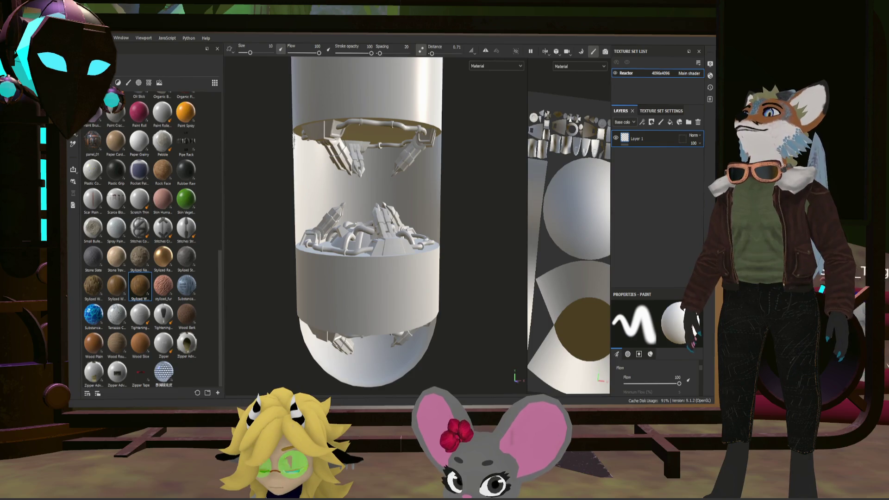
pyautogui.click(670, 122)
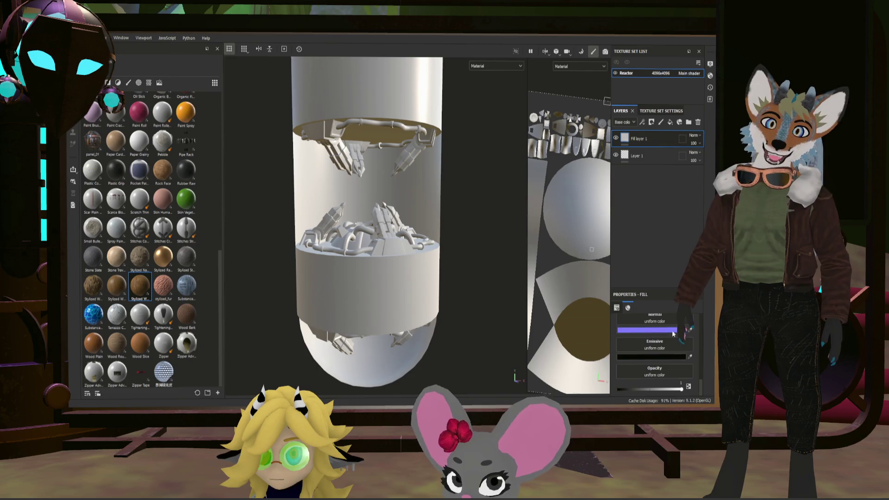
# Step: Give the brown fill Roughness 0.1555 and Metallic 0.9246 for a glossy metal look
pyautogui.scroll(5, 649, 369)
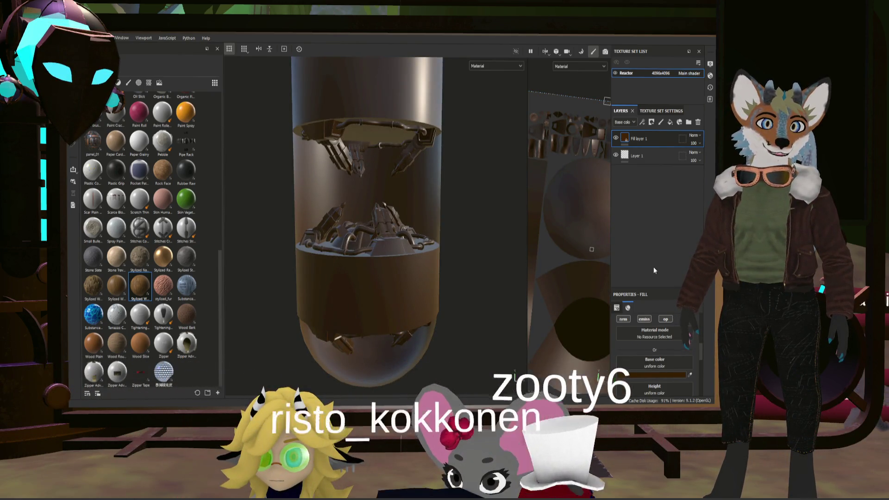
pyautogui.scroll(-5, 649, 368)
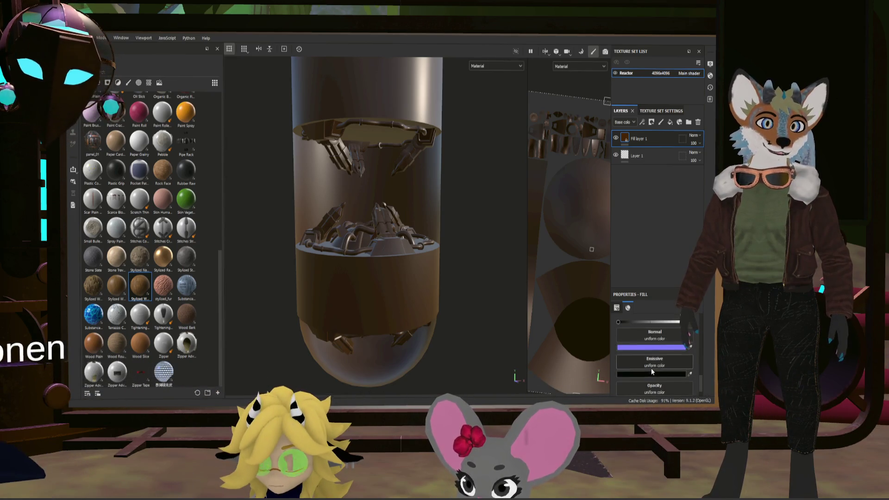
pyautogui.scroll(2, 646, 364)
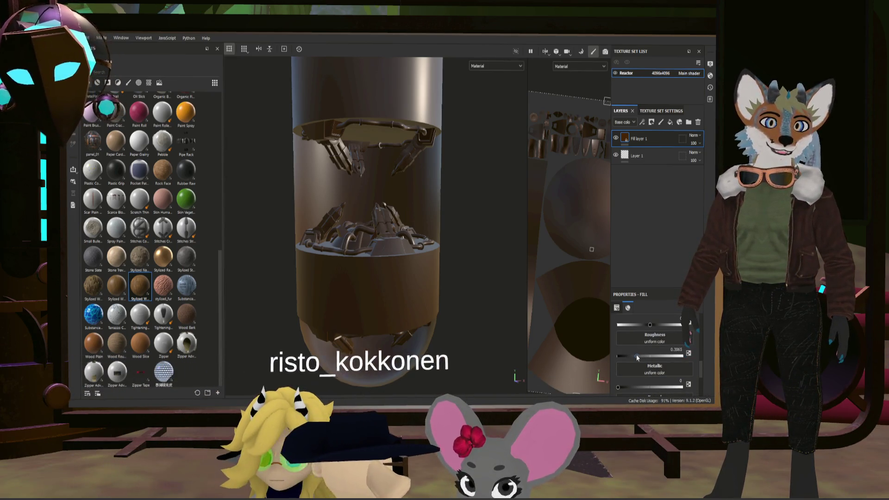
pyautogui.moveTo(637, 357); pyautogui.dragTo(623, 357)
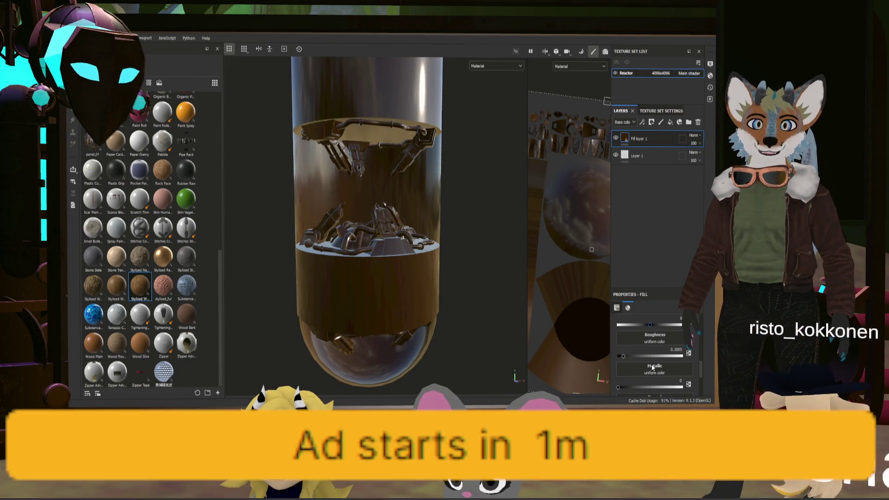
pyautogui.moveTo(617, 387)
pyautogui.mouseDown()
pyautogui.moveTo(706, 389)
pyautogui.moveTo(676, 389)
pyautogui.mouseUp()
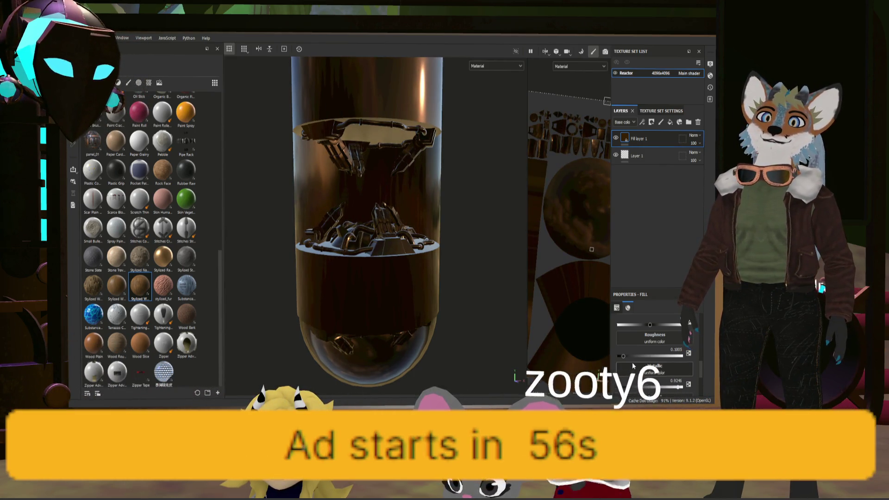
pyautogui.moveTo(624, 357); pyautogui.dragTo(628, 361)
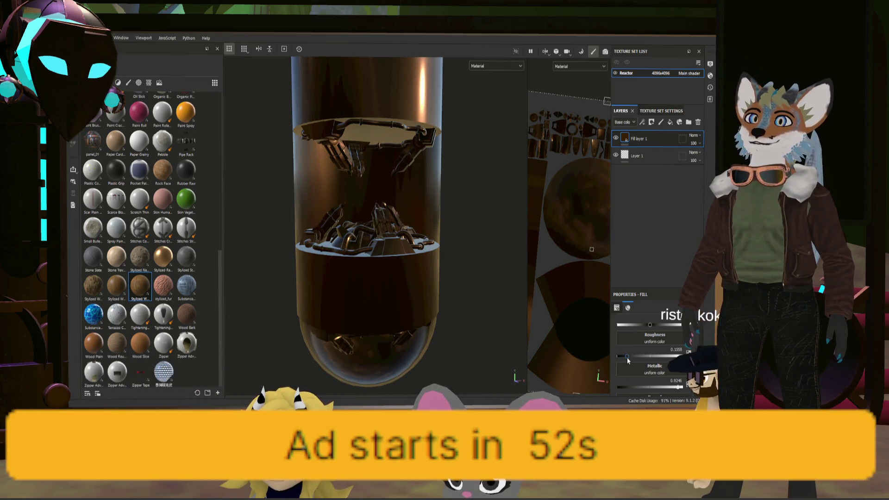
pyautogui.scroll(10, 368, 188)
pyautogui.scroll(-5, 390, 260)
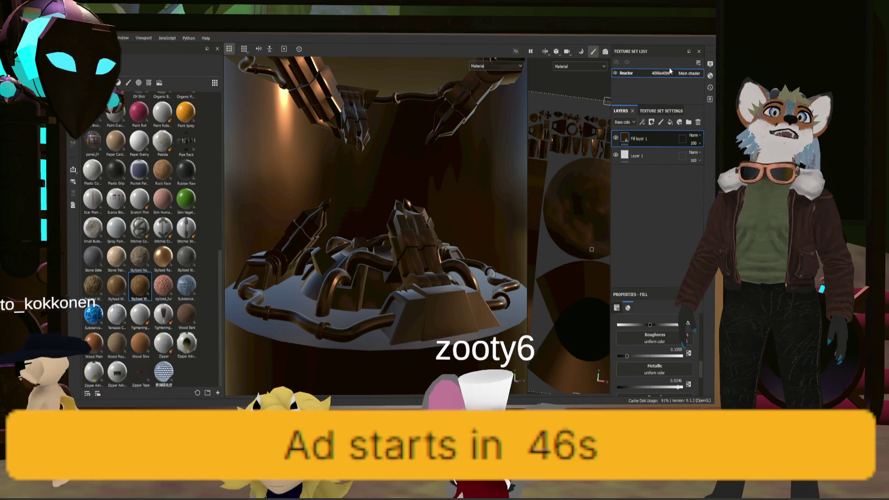
# Step: Add a black mask to Fill layer 1, switch to Polygon Fill, and open Texture Set Settings
pyautogui.click(651, 122)
pyautogui.click(667, 134)
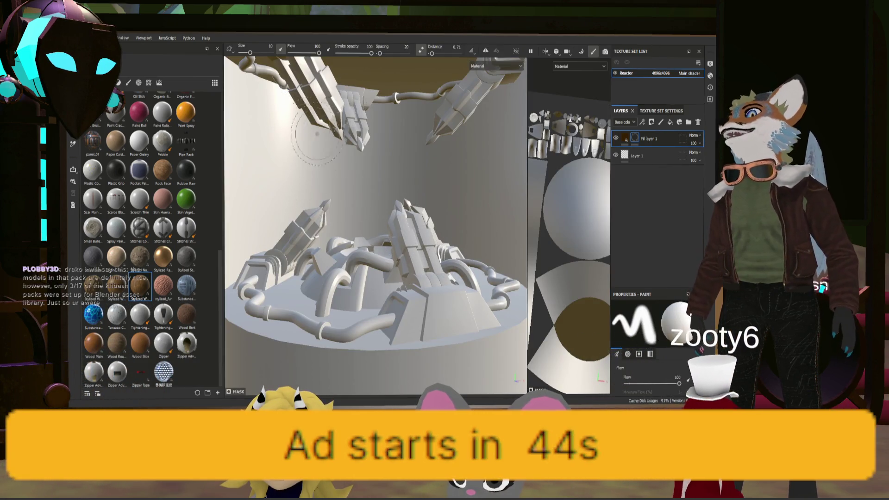
pyautogui.press('4')
pyautogui.scroll(10, 413, 250)
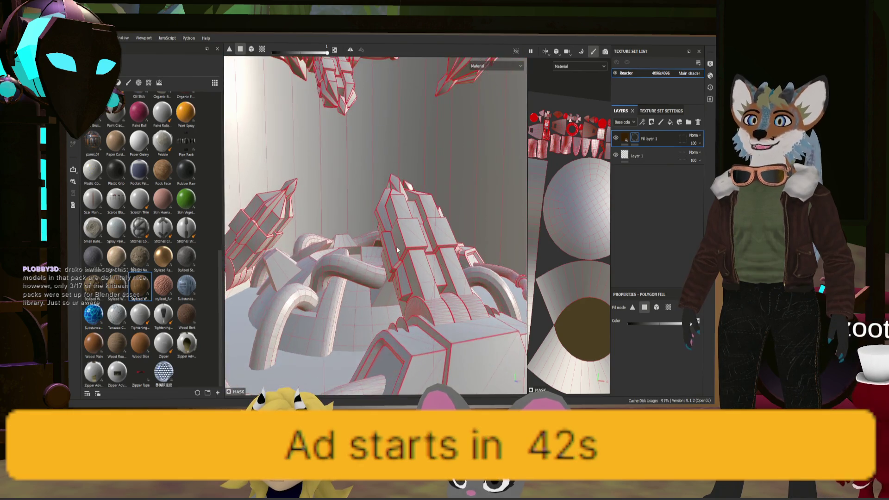
pyautogui.keyDown('alt'); pyautogui.moveTo(421, 270); pyautogui.dragTo(286, 192); pyautogui.keyUp('alt')
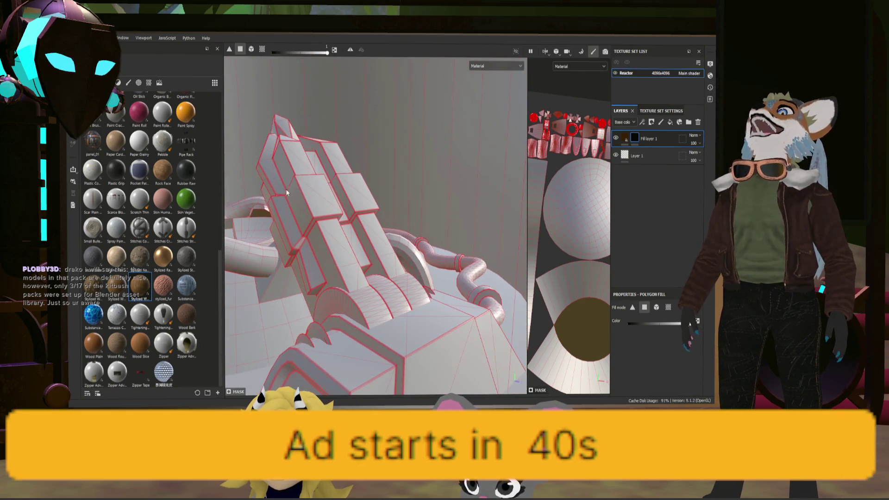
pyautogui.click(679, 111)
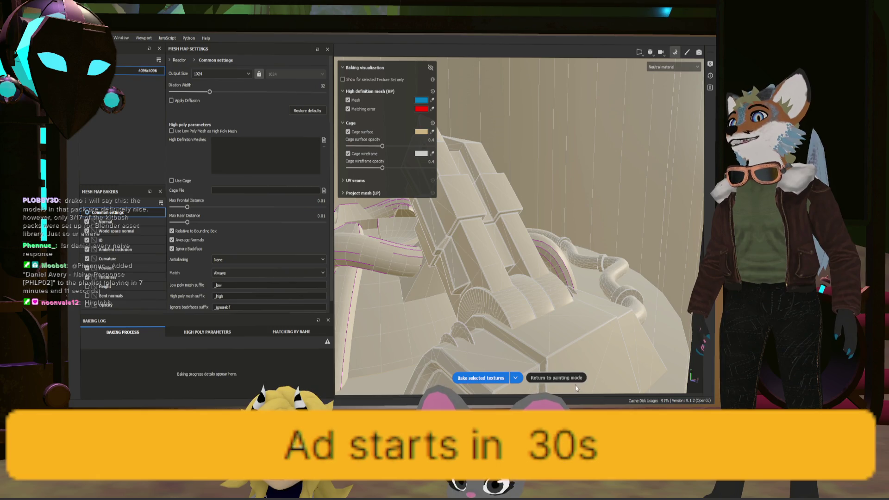
# Step: Return from the baker to painting mode and view the cylinder top from above
pyautogui.click(571, 378)
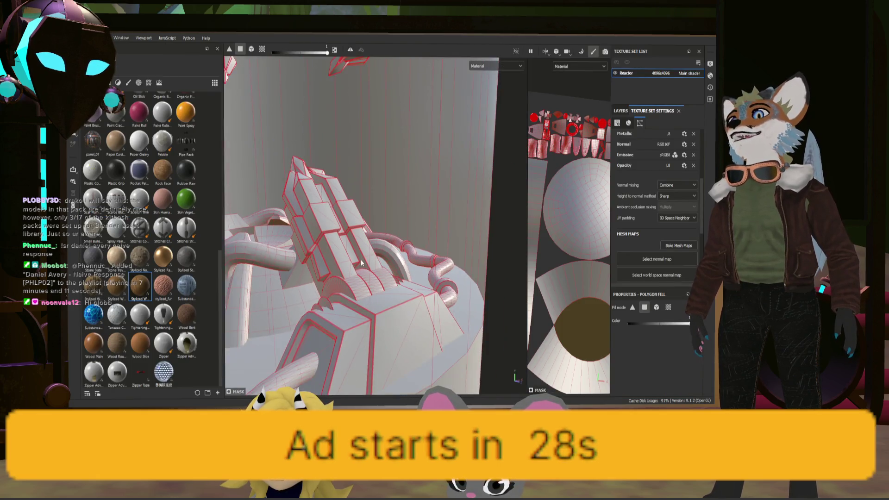
pyautogui.moveTo(381, 274)
pyautogui.keyDown('alt'); pyautogui.mouseDown()
pyautogui.moveTo(287, 272)
pyautogui.moveTo(352, 295)
pyautogui.mouseUp(); pyautogui.keyUp('alt')
pyautogui.scroll(5, 352, 295)
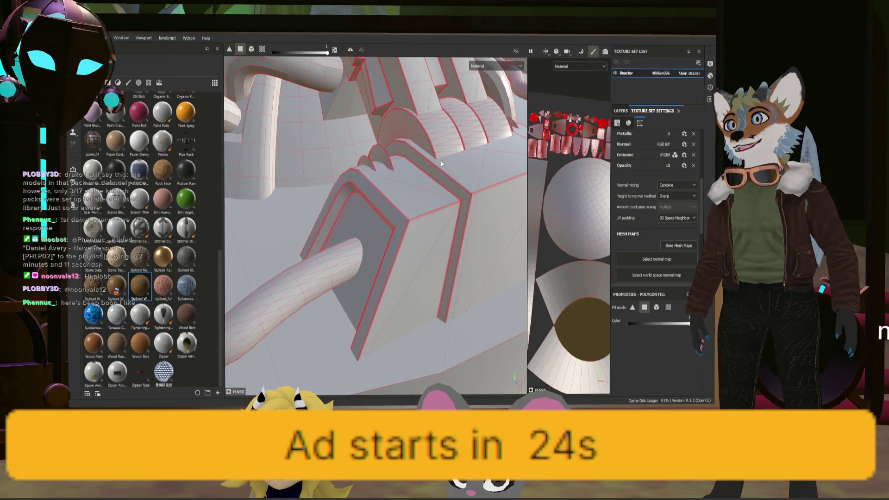
pyautogui.scroll(-5, 441, 161)
pyautogui.moveTo(441, 160)
pyautogui.keyDown('alt'); pyautogui.mouseDown()
pyautogui.moveTo(354, 263)
pyautogui.moveTo(355, 235)
pyautogui.mouseUp(); pyautogui.keyUp('alt')
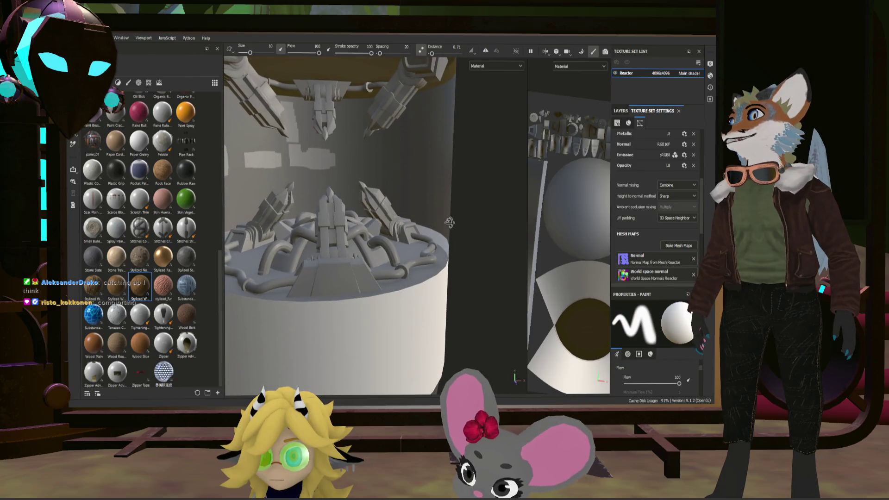
# Step: Frame the reactor cylinder and bring up the layer stack showing Layer 1
pyautogui.keyDown('alt'); pyautogui.moveTo(450, 222); pyautogui.dragTo(435, 217); pyautogui.keyUp('alt')
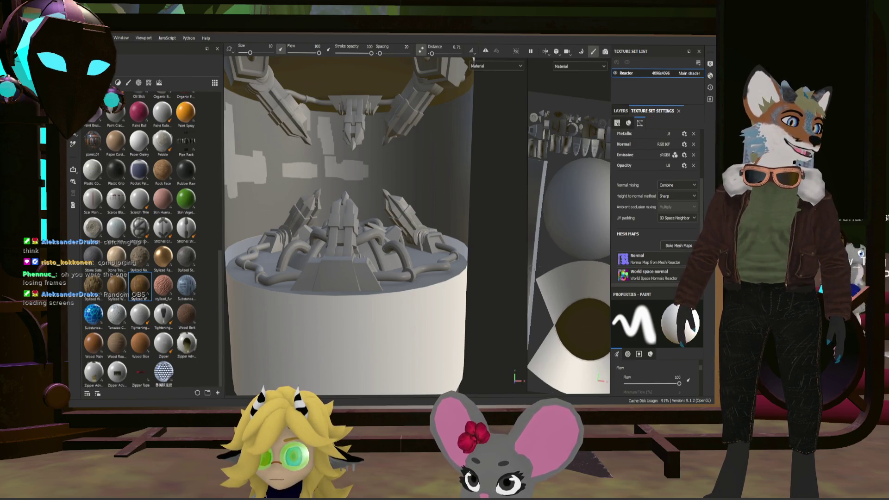
pyautogui.scroll(1, 517, 267)
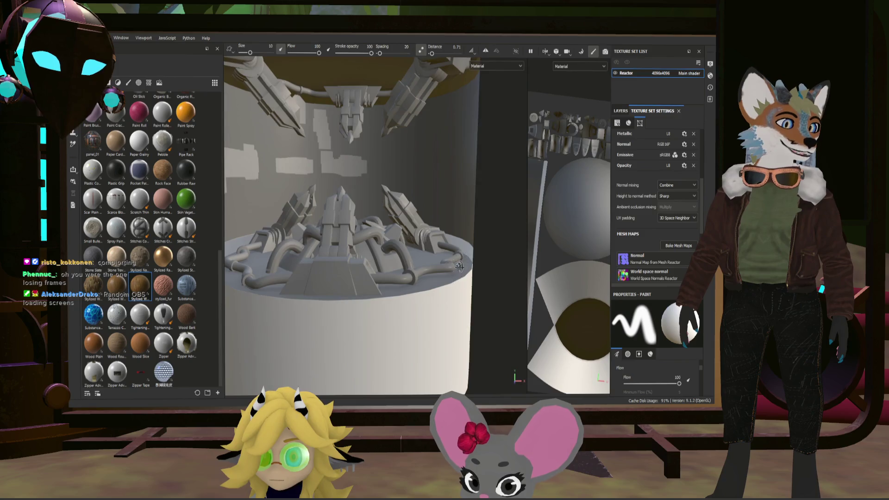
pyautogui.keyDown('alt'); pyautogui.moveTo(459, 265); pyautogui.dragTo(448, 295); pyautogui.keyUp('alt')
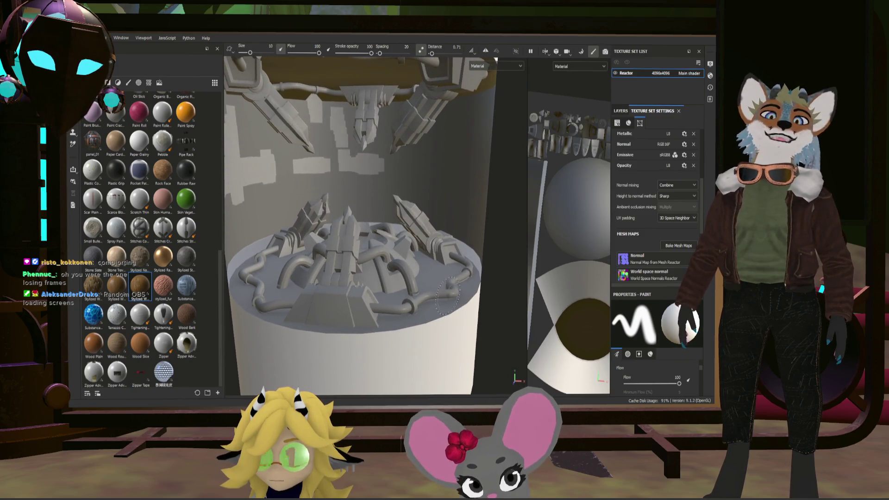
pyautogui.press('f')
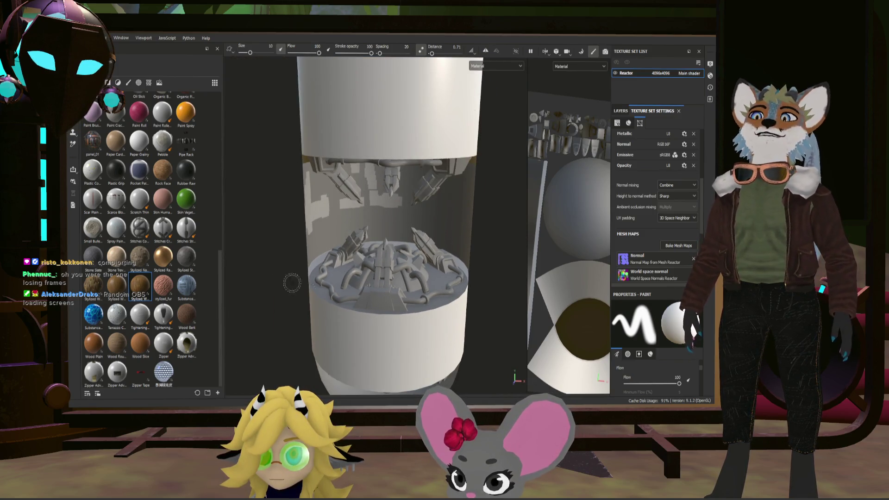
pyautogui.keyDown('alt'); pyautogui.moveTo(305, 264); pyautogui.dragTo(419, 245); pyautogui.keyUp('alt')
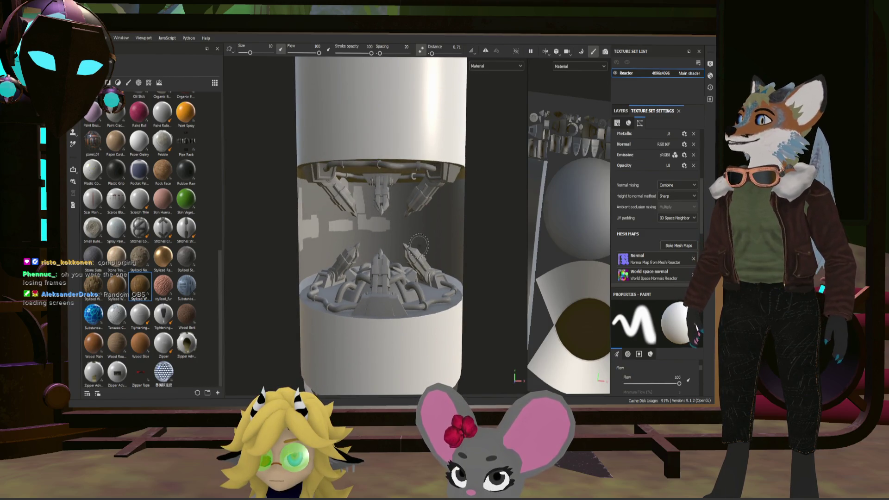
pyautogui.scroll(2, 423, 250)
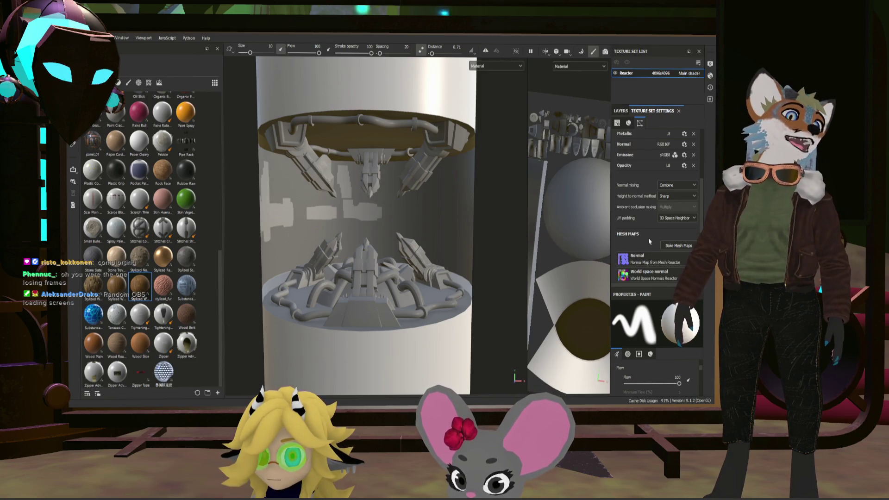
pyautogui.scroll(3, 653, 217)
pyautogui.click(621, 111)
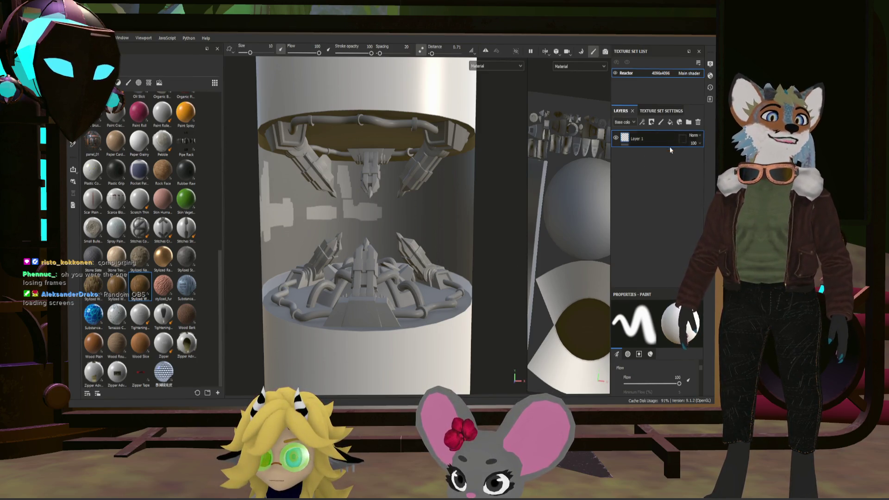
# Step: Add a new fill layer above Layer 1 and inspect the cylinder from several sides
pyautogui.click(670, 122)
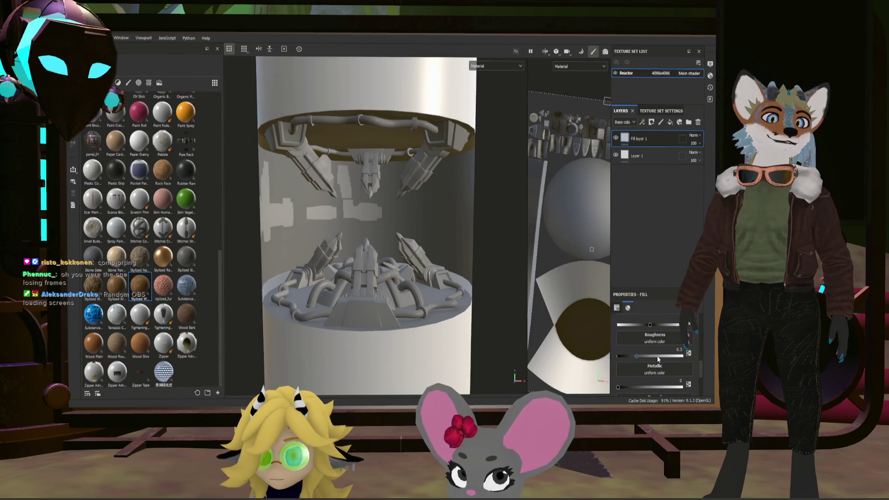
pyautogui.scroll(-2, 658, 345)
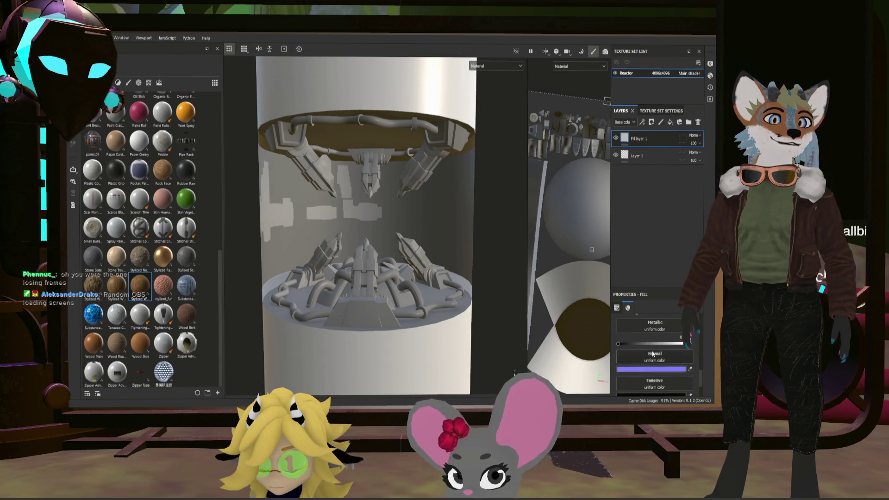
pyautogui.scroll(4, 651, 356)
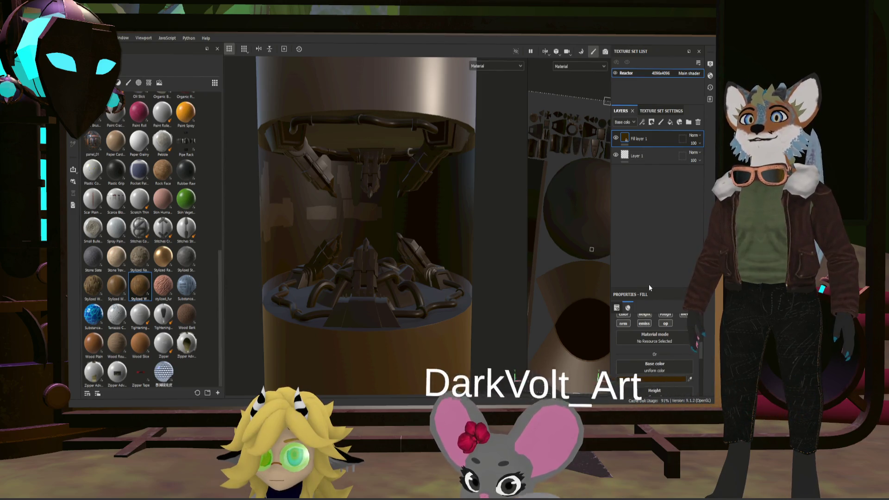
pyautogui.scroll(-3, 408, 276)
pyautogui.moveTo(407, 276)
pyautogui.keyDown('alt'); pyautogui.mouseDown()
pyautogui.moveTo(586, 270)
pyautogui.moveTo(410, 276)
pyautogui.mouseUp(); pyautogui.keyUp('alt')
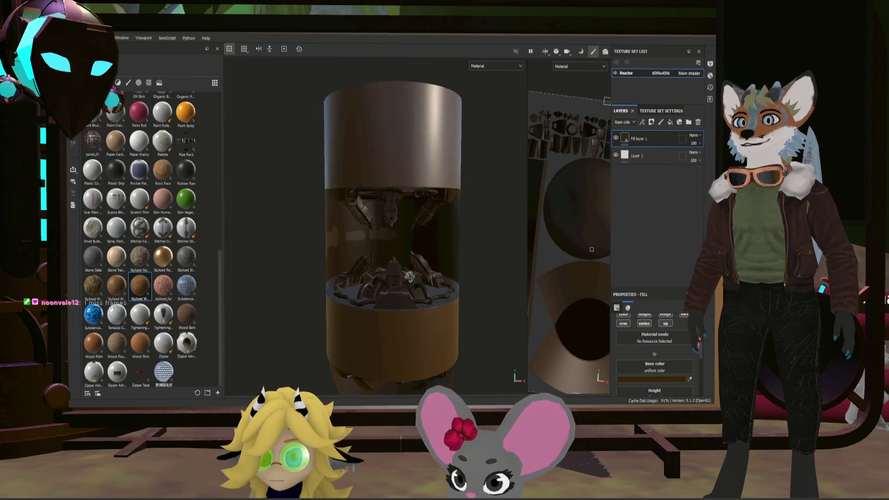
pyautogui.scroll(5, 410, 277)
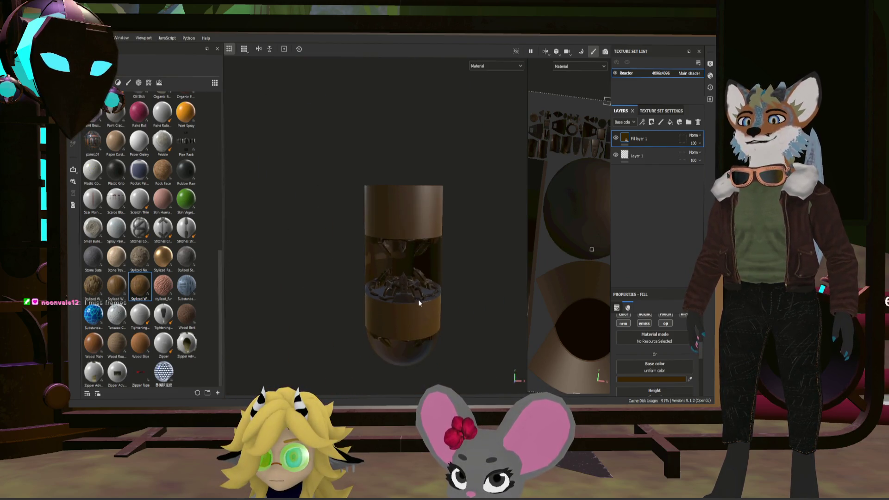
pyautogui.moveTo(337, 233)
pyautogui.keyDown('alt'); pyautogui.mouseDown()
pyautogui.moveTo(447, 218)
pyautogui.moveTo(420, 270)
pyautogui.moveTo(286, 260)
pyautogui.moveTo(460, 254)
pyautogui.moveTo(461, 219)
pyautogui.moveTo(366, 230)
pyautogui.moveTo(447, 248)
pyautogui.moveTo(418, 248)
pyautogui.moveTo(423, 265)
pyautogui.moveTo(341, 258)
pyautogui.moveTo(470, 247)
pyautogui.moveTo(460, 284)
pyautogui.moveTo(458, 268)
pyautogui.mouseUp(); pyautogui.keyUp('alt')
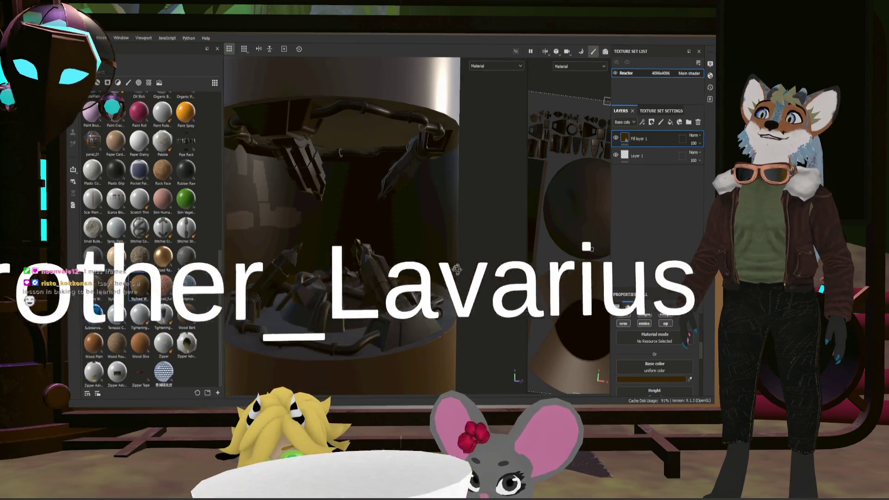
pyautogui.keyDown('alt'); pyautogui.moveTo(460, 269); pyautogui.dragTo(460, 263); pyautogui.keyUp('alt')
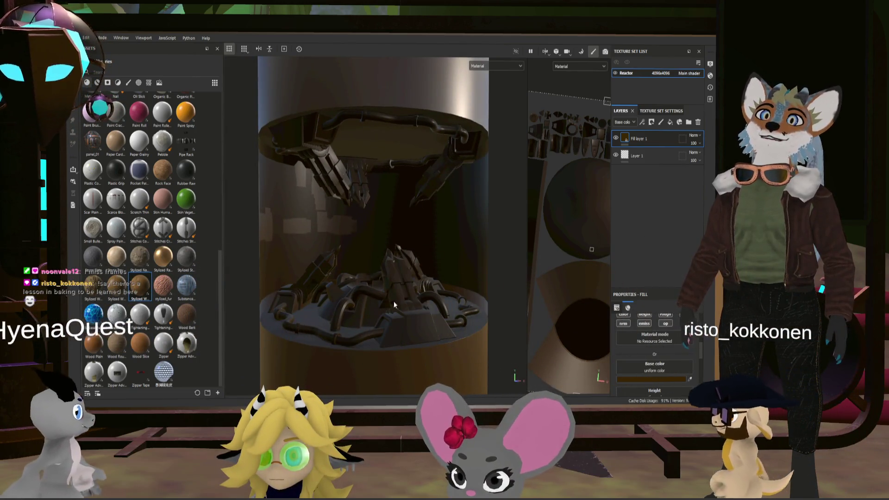
pyautogui.keyDown('alt'); pyautogui.moveTo(463, 262); pyautogui.dragTo(391, 305, button='right'); pyautogui.keyUp('alt')
pyautogui.keyDown('alt'); pyautogui.moveTo(391, 305); pyautogui.dragTo(472, 208); pyautogui.keyUp('alt')
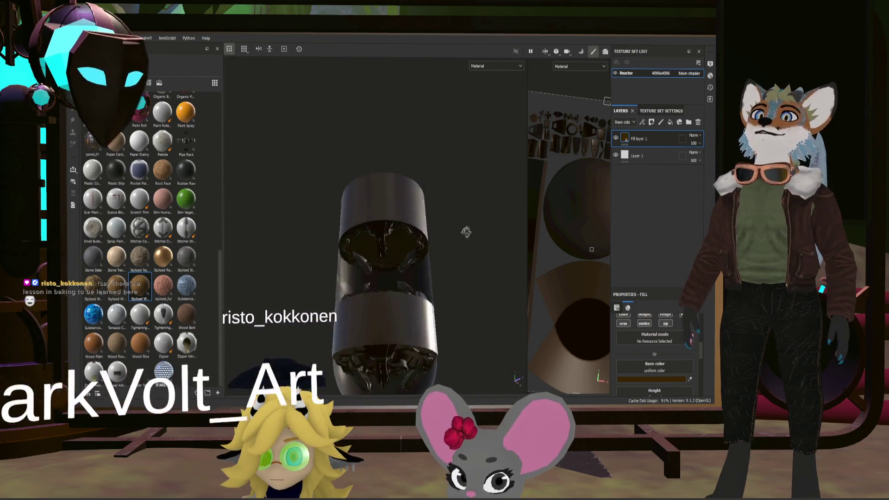
pyautogui.moveTo(419, 290)
pyautogui.keyDown('alt'); pyautogui.mouseDown()
pyautogui.moveTo(437, 249)
pyautogui.moveTo(421, 317)
pyautogui.moveTo(281, 269)
pyautogui.moveTo(442, 313)
pyautogui.moveTo(409, 214)
pyautogui.moveTo(424, 326)
pyautogui.moveTo(592, 341)
pyautogui.moveTo(434, 385)
pyautogui.moveTo(418, 333)
pyautogui.moveTo(353, 316)
pyautogui.moveTo(409, 353)
pyautogui.moveTo(463, 361)
pyautogui.moveTo(422, 336)
pyautogui.mouseUp(); pyautogui.keyUp('alt')
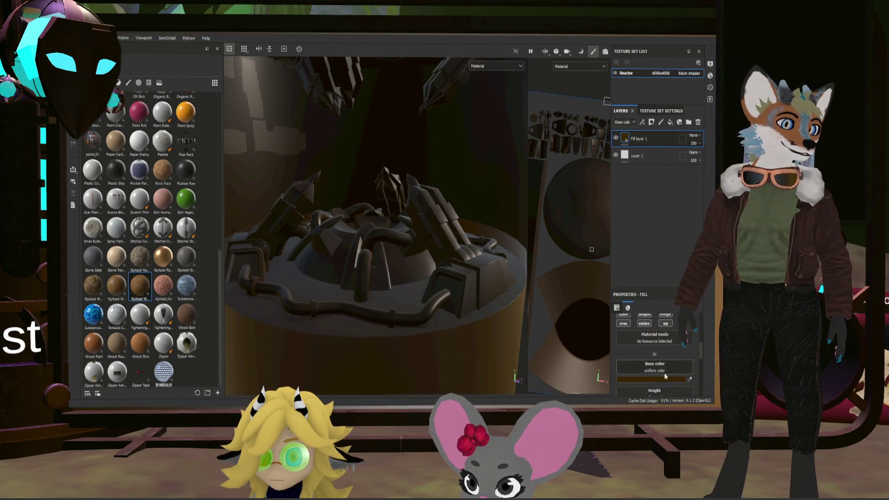
# Step: Set the fill to Metallic 0.8040 and Roughness 0.1960, then give Fill layer 1 a black mask
pyautogui.scroll(-5, 665, 377)
pyautogui.moveTo(631, 387); pyautogui.dragTo(679, 388)
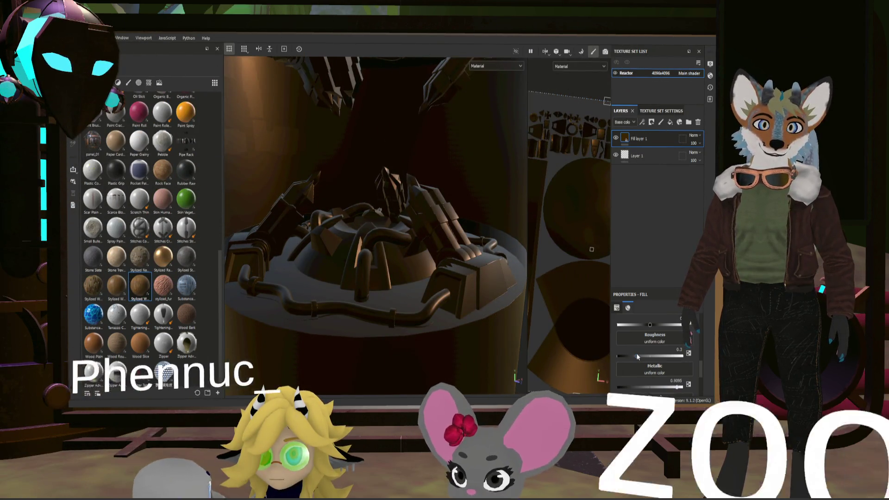
pyautogui.moveTo(638, 357); pyautogui.dragTo(630, 356)
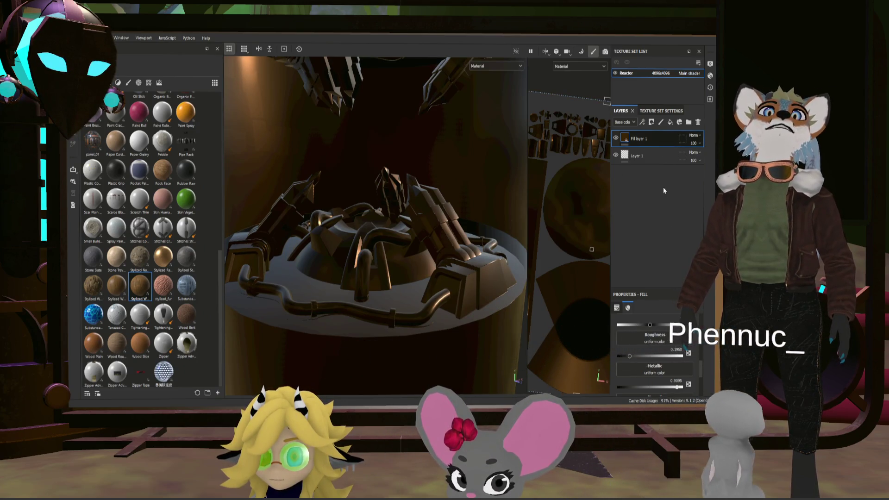
pyautogui.click(652, 122)
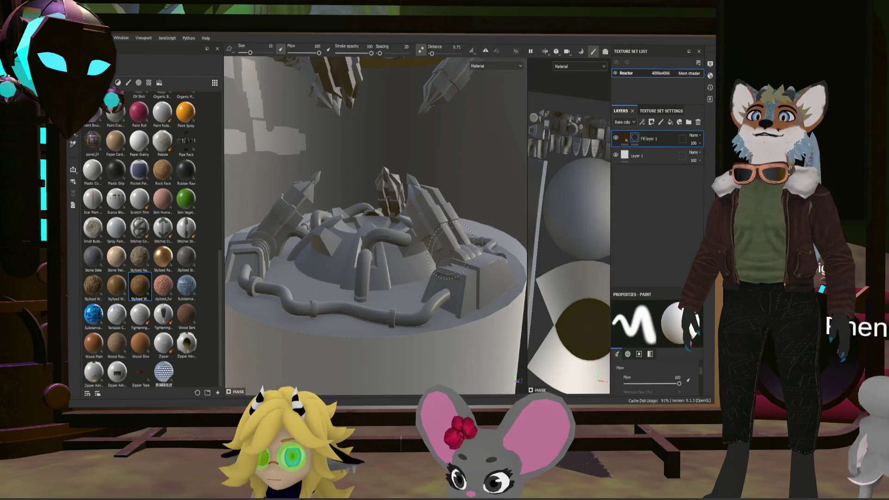
# Step: Use Polygon Fill in mesh-chunk mode to reveal the first block and pillar faces, undoing mistakes
pyautogui.press('4')
pyautogui.scroll(5, 443, 229)
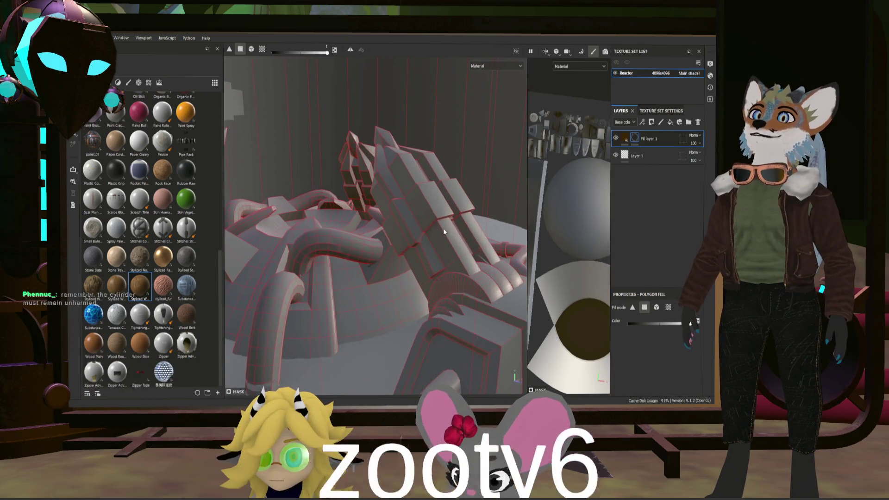
pyautogui.scroll(-5, 448, 249)
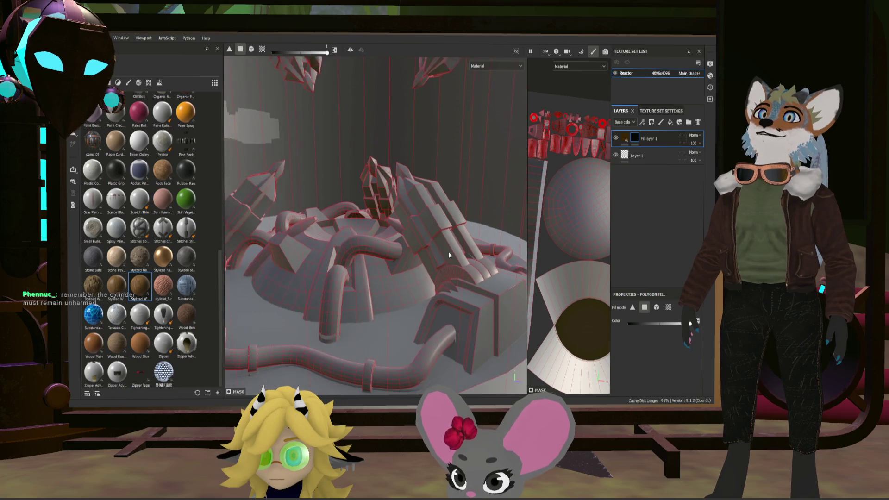
pyautogui.scroll(5, 449, 245)
pyautogui.scroll(5, 429, 246)
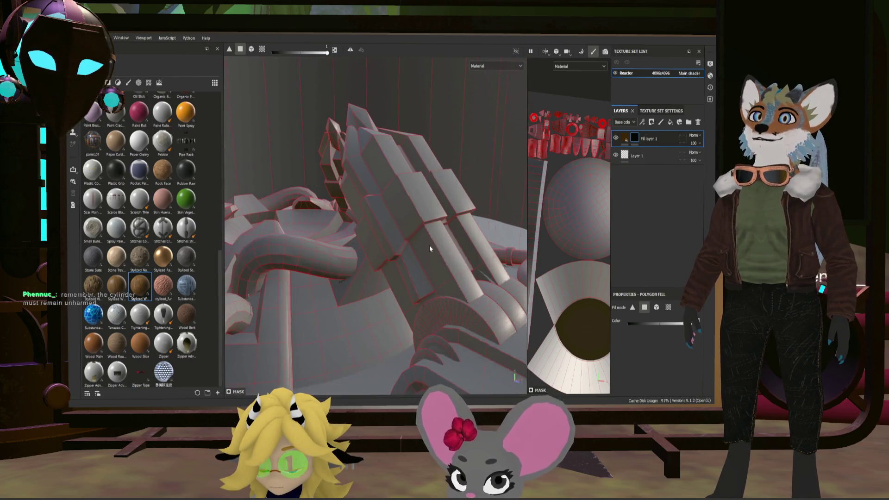
pyautogui.moveTo(426, 249)
pyautogui.keyDown('alt'); pyautogui.mouseDown()
pyautogui.moveTo(454, 262)
pyautogui.moveTo(507, 264)
pyautogui.mouseUp(); pyautogui.keyUp('alt')
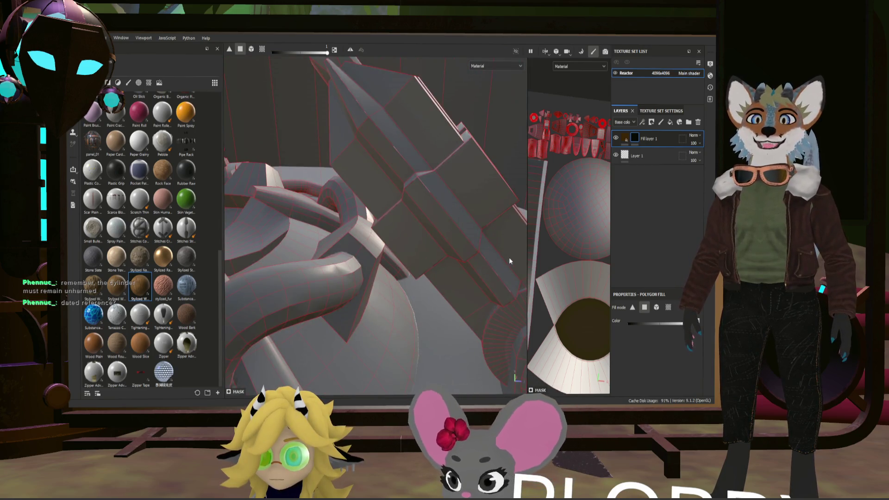
pyautogui.click(498, 233)
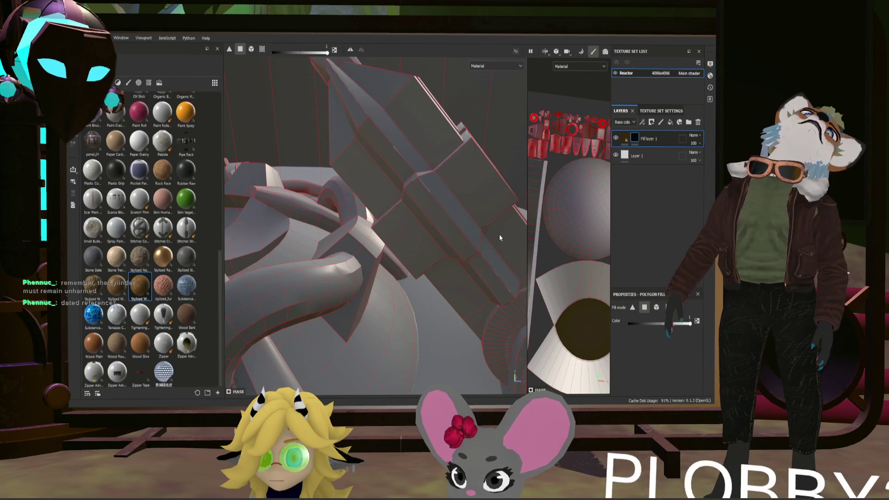
pyautogui.click(461, 282)
pyautogui.hotkey('ctrl', 'z')
pyautogui.hotkey('ctrl', 'z')
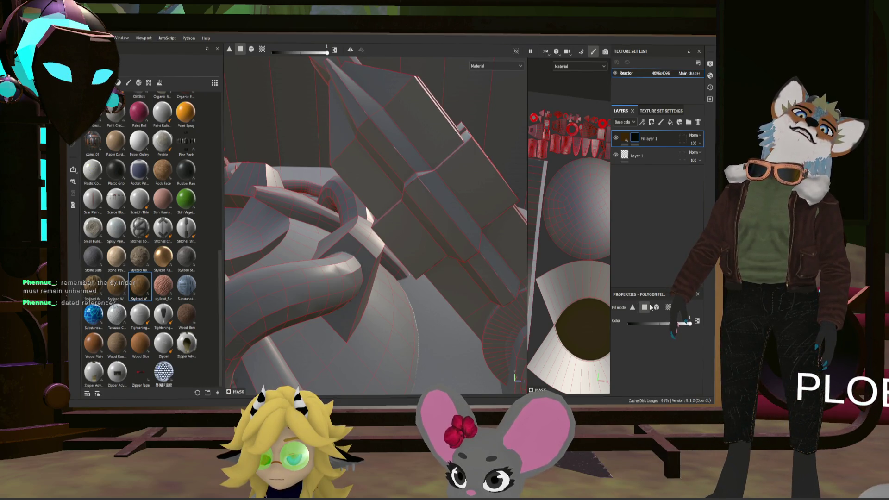
pyautogui.click(668, 308)
pyautogui.click(483, 288)
pyautogui.hotkey('ctrl', 'z')
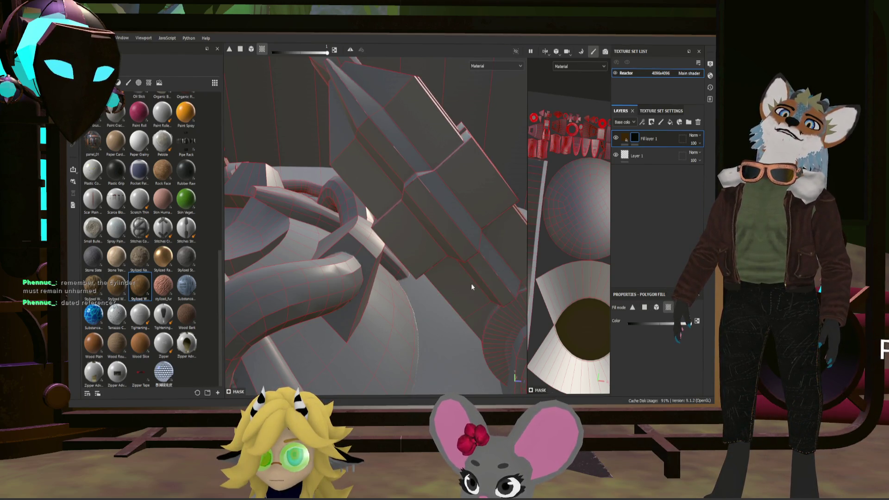
pyautogui.click(457, 288)
pyautogui.click(364, 174)
# Step: Reveal the upper and large pillar regions in the mask, then check and reframe the cylinder
pyautogui.moveTo(429, 132)
pyautogui.keyDown('alt'); pyautogui.mouseDown()
pyautogui.moveTo(405, 191)
pyautogui.moveTo(340, 214)
pyautogui.mouseUp(); pyautogui.keyUp('alt')
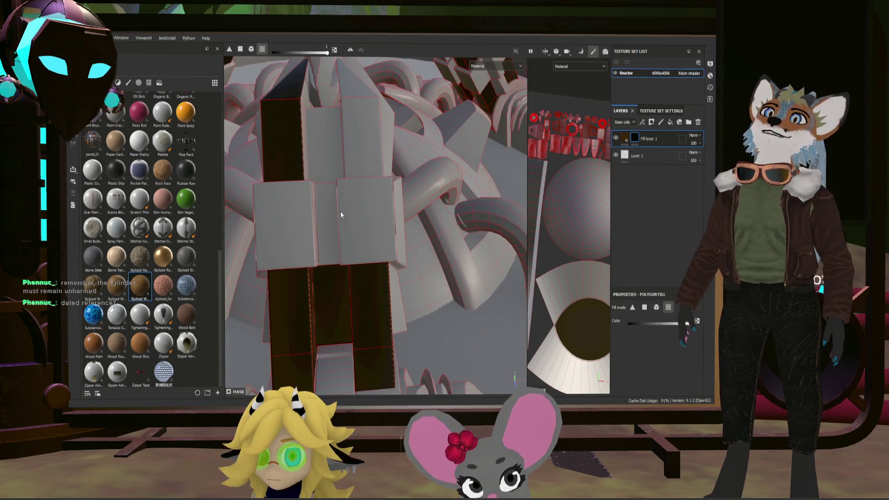
pyautogui.click(352, 147)
pyautogui.keyDown('alt'); pyautogui.moveTo(424, 243); pyautogui.dragTo(358, 151); pyautogui.keyUp('alt')
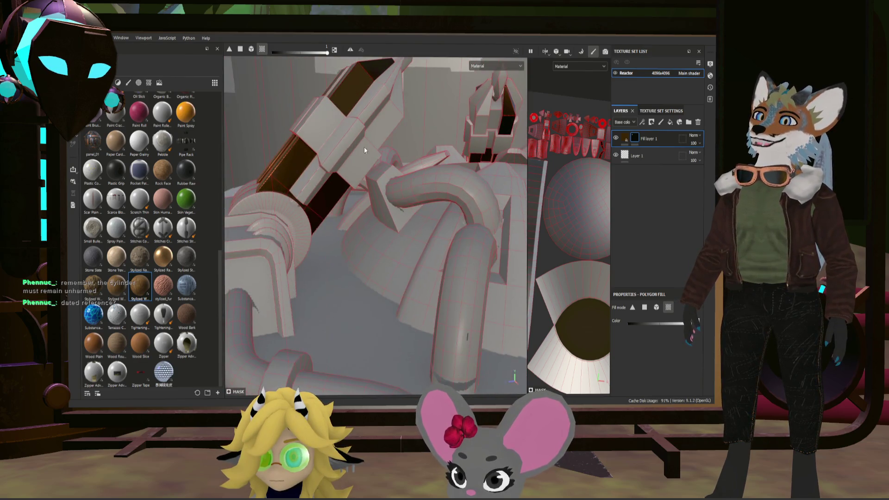
pyautogui.click(378, 122)
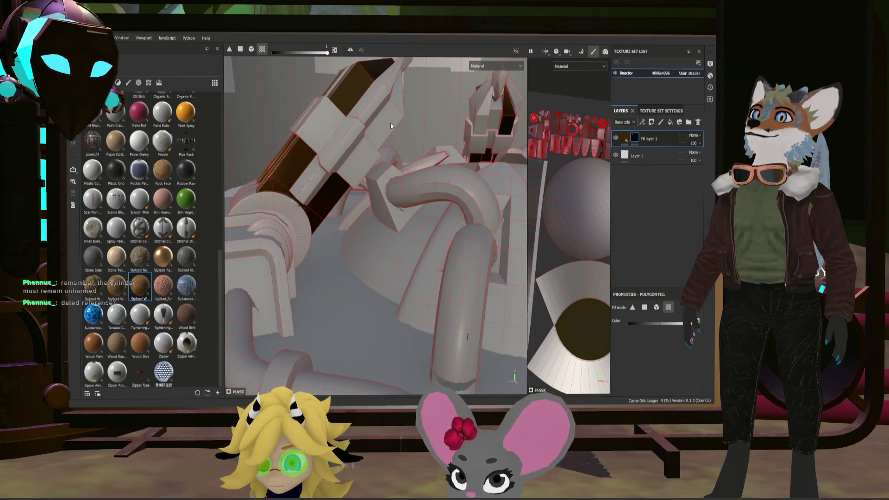
pyautogui.moveTo(401, 139)
pyautogui.keyDown('alt'); pyautogui.mouseDown()
pyautogui.moveTo(425, 248)
pyautogui.moveTo(438, 236)
pyautogui.moveTo(388, 219)
pyautogui.moveTo(234, 195)
pyautogui.moveTo(349, 127)
pyautogui.moveTo(336, 132)
pyautogui.moveTo(382, 227)
pyautogui.moveTo(425, 245)
pyautogui.moveTo(424, 237)
pyautogui.moveTo(547, 267)
pyautogui.moveTo(487, 258)
pyautogui.mouseUp(); pyautogui.keyUp('alt')
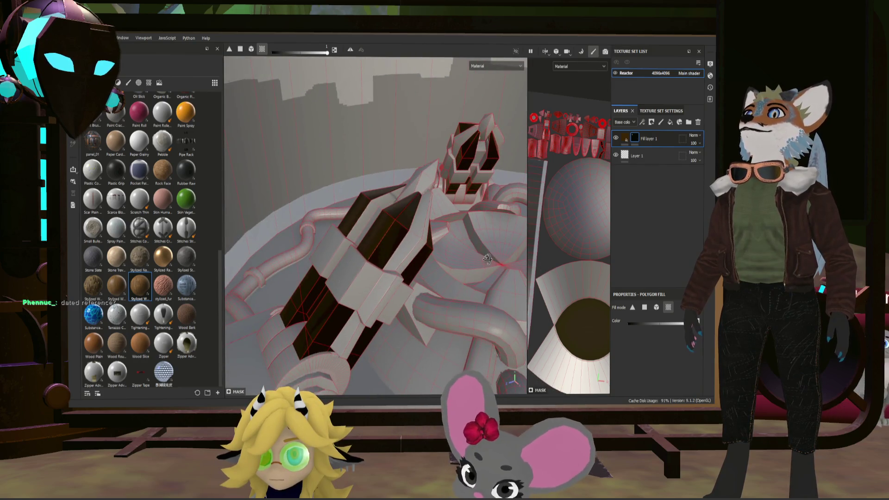
pyautogui.moveTo(373, 223)
pyautogui.keyDown('alt'); pyautogui.mouseDown()
pyautogui.moveTo(303, 210)
pyautogui.moveTo(446, 256)
pyautogui.moveTo(385, 239)
pyautogui.moveTo(445, 196)
pyautogui.moveTo(440, 222)
pyautogui.mouseUp(); pyautogui.keyUp('alt')
pyautogui.scroll(-10, 390, 242)
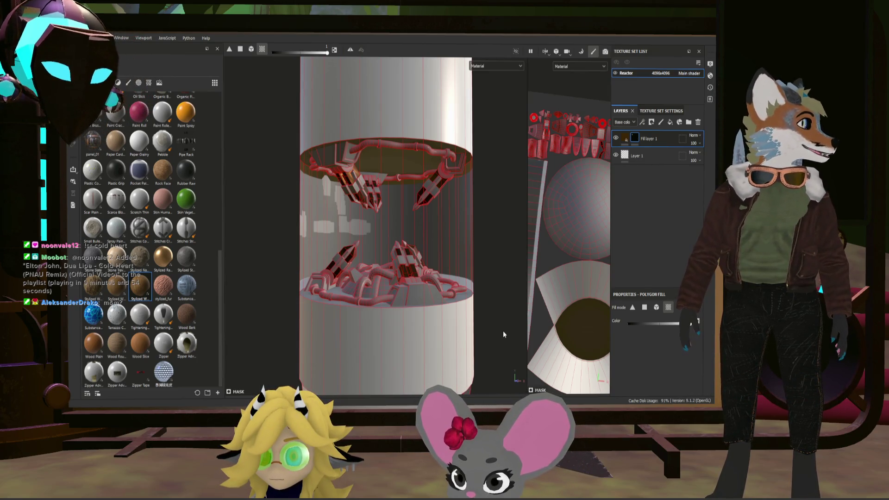
pyautogui.scroll(5, 399, 277)
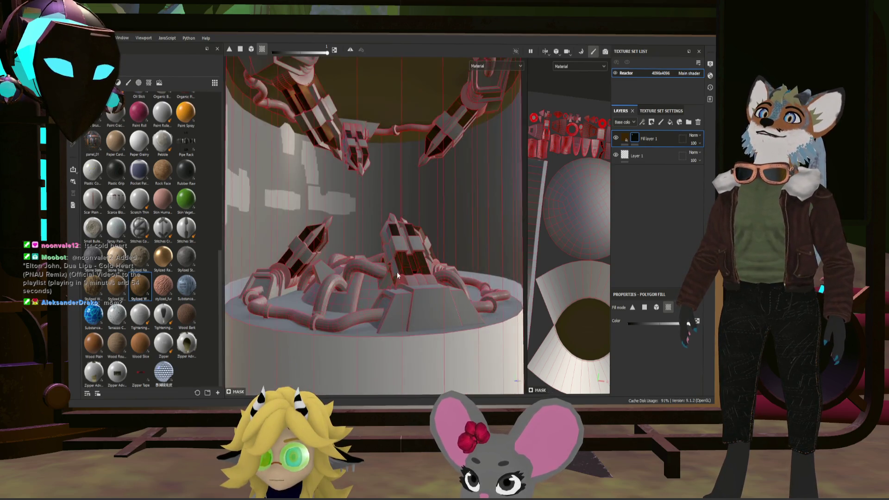
pyautogui.scroll(5, 399, 277)
pyautogui.moveTo(383, 274)
pyautogui.keyDown('alt'); pyautogui.mouseDown()
pyautogui.moveTo(481, 286)
pyautogui.moveTo(393, 302)
pyautogui.moveTo(321, 336)
pyautogui.moveTo(432, 313)
pyautogui.mouseUp(); pyautogui.keyUp('alt')
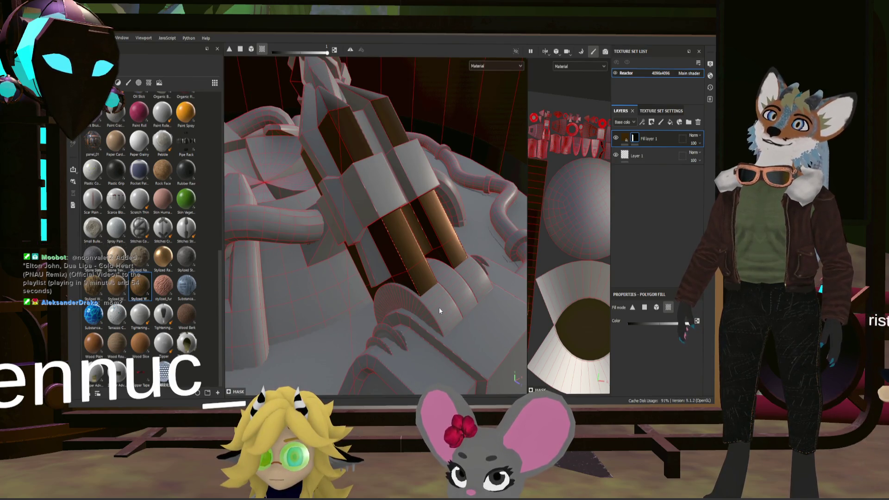
pyautogui.press('f')
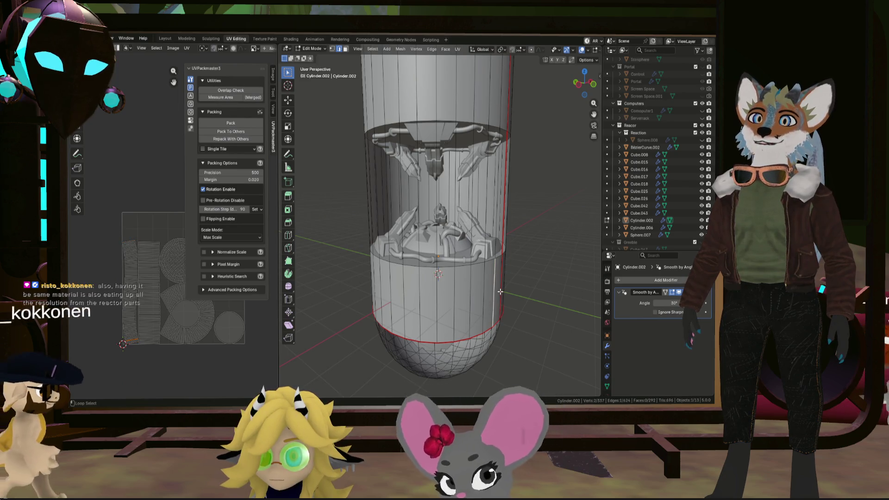
# Step: Select the lower, middle and top face loops of Cylinder.002 to check its UVs
pyautogui.click(345, 49)
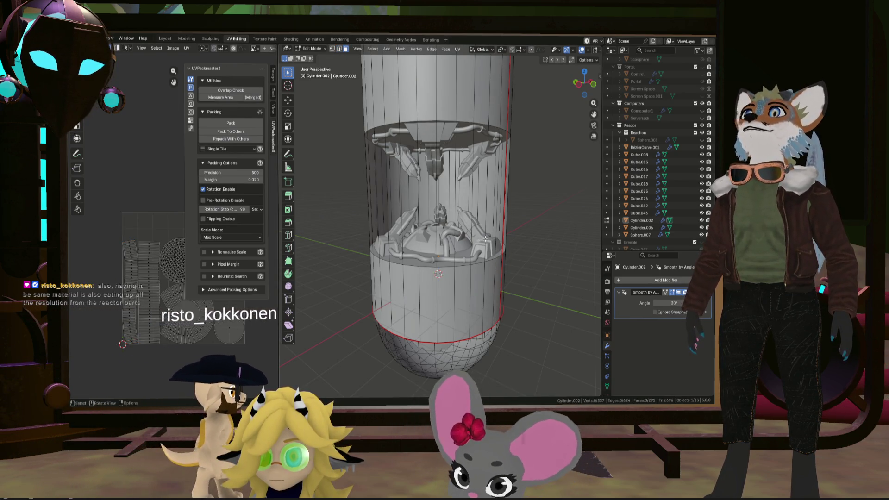
pyautogui.keyDown('alt'); pyautogui.click(495, 296); pyautogui.keyUp('alt')
pyautogui.keyDown('alt'); pyautogui.keyDown('shift'); pyautogui.click(502, 114); pyautogui.keyUp('shift'); pyautogui.keyUp('alt')
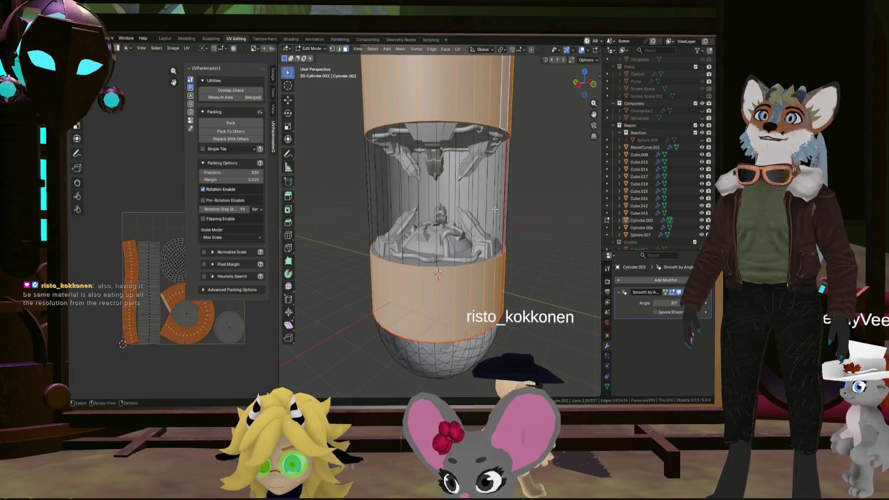
pyautogui.keyDown('alt'); pyautogui.keyDown('shift'); pyautogui.click(508, 197); pyautogui.keyUp('shift'); pyautogui.keyUp('alt')
pyautogui.hotkey('alt', 'a')
pyautogui.keyDown('alt'); pyautogui.click(508, 197); pyautogui.keyUp('alt')
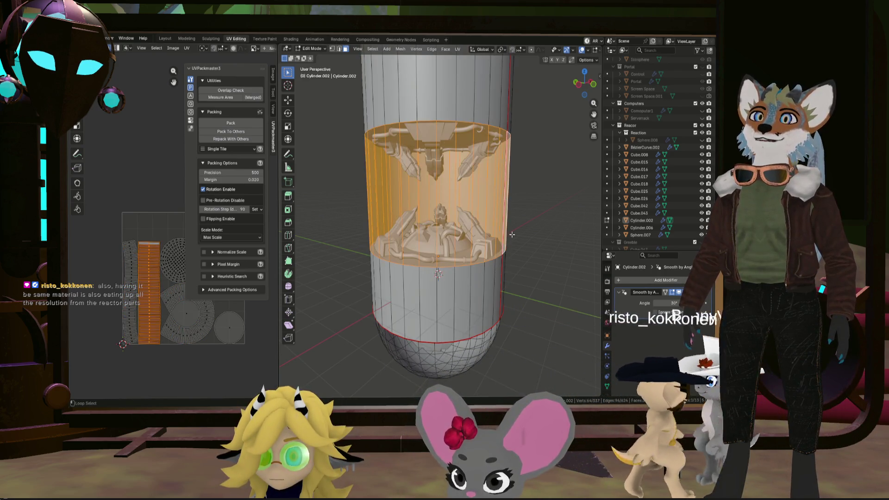
pyautogui.keyDown('alt'); pyautogui.keyDown('shift'); pyautogui.click(486, 344); pyautogui.keyUp('shift'); pyautogui.keyUp('alt')
pyautogui.moveTo(486, 345)
pyautogui.mouseDown(button='middle')
pyautogui.moveTo(498, 335)
pyautogui.moveTo(484, 291)
pyautogui.moveTo(419, 269)
pyautogui.moveTo(377, 241)
pyautogui.moveTo(453, 252)
pyautogui.mouseUp(button='middle')
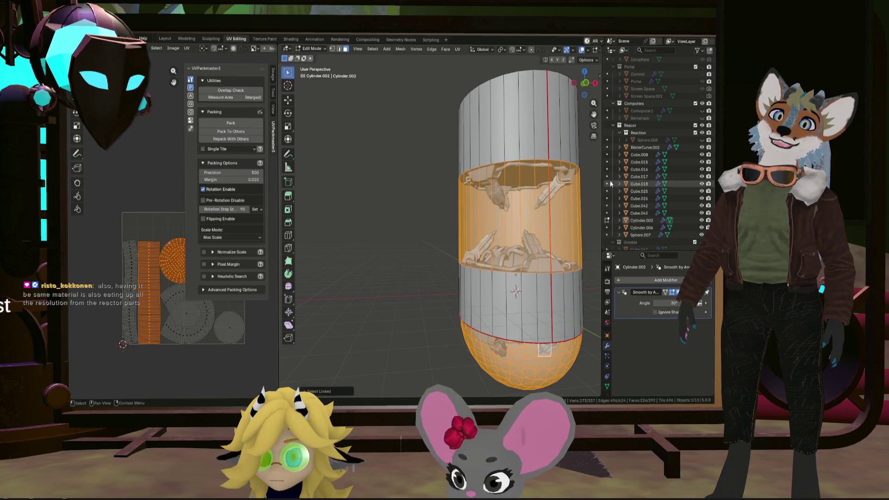
# Step: Hide Cylinder.002 in the Outliner while keeping Cylinder.006 visible
pyautogui.click(702, 227)
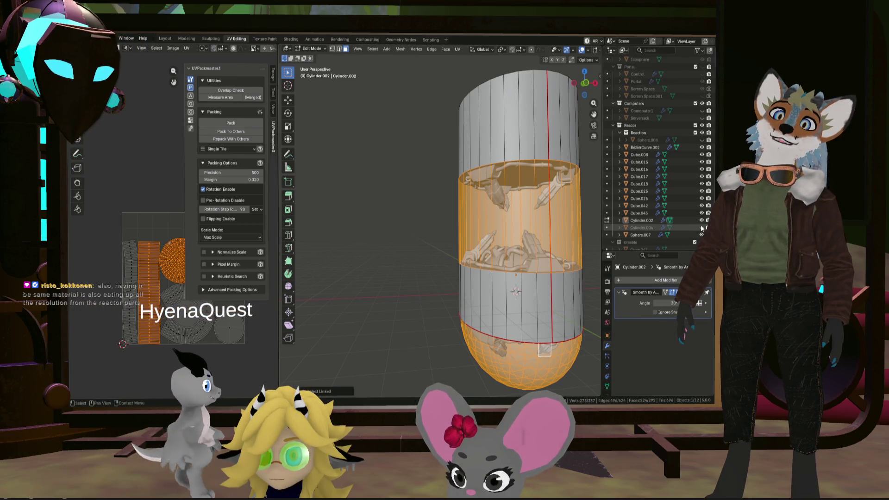
pyautogui.click(701, 227)
pyautogui.click(701, 221)
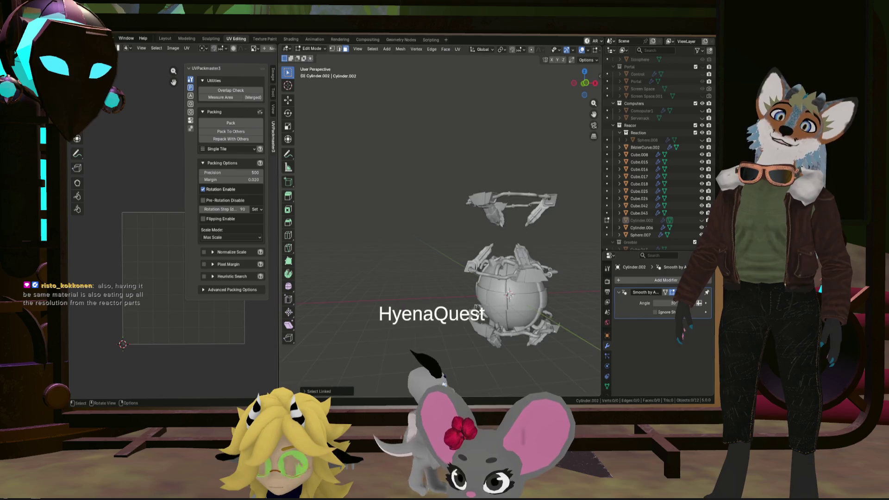
# Step: Orbit around the reactor core and show its Material Properties with the Reactor material
pyautogui.scroll(5, 472, 282)
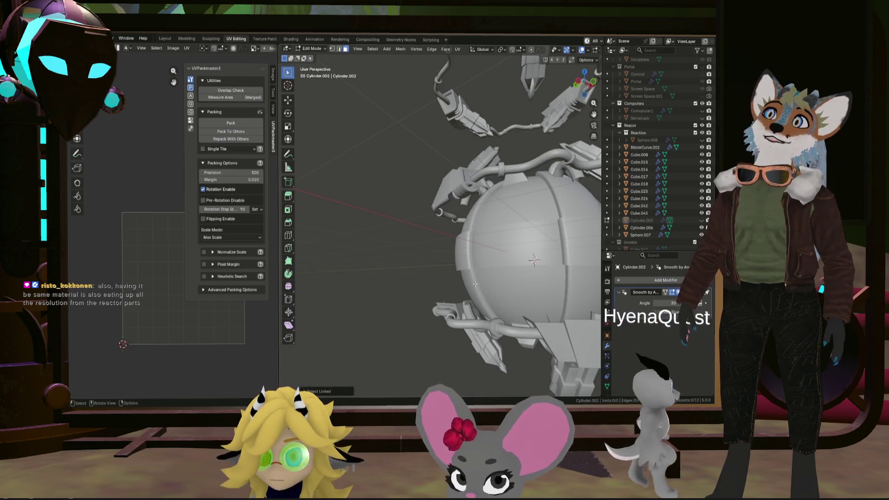
pyautogui.moveTo(473, 282)
pyautogui.mouseDown(button='middle')
pyautogui.moveTo(427, 300)
pyautogui.moveTo(590, 277)
pyautogui.moveTo(292, 289)
pyautogui.mouseUp(button='middle')
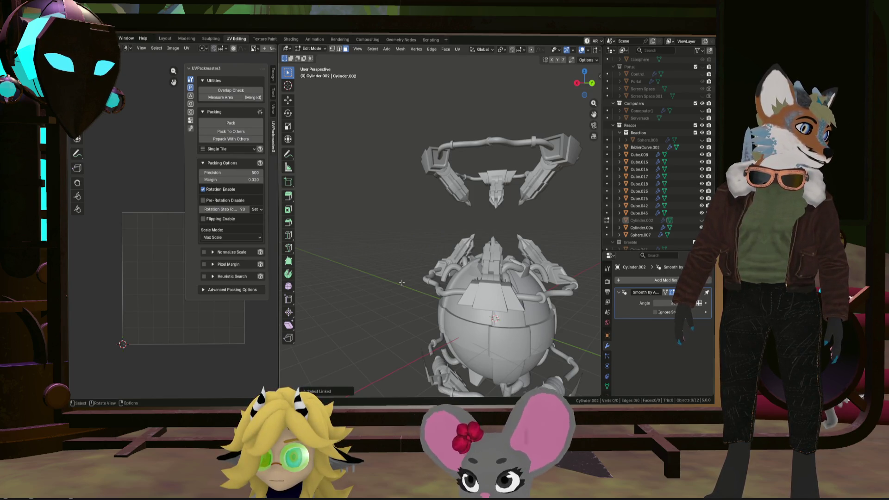
pyautogui.moveTo(397, 278); pyautogui.dragTo(484, 314, button='middle')
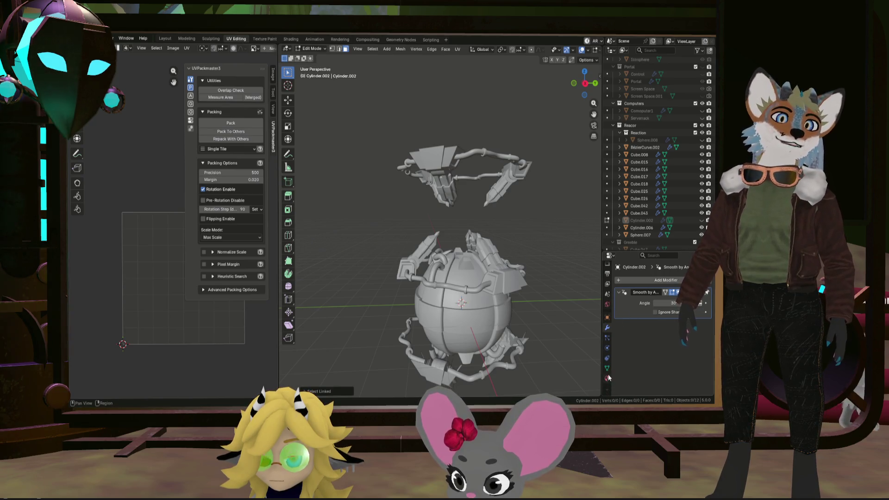
pyautogui.click(607, 378)
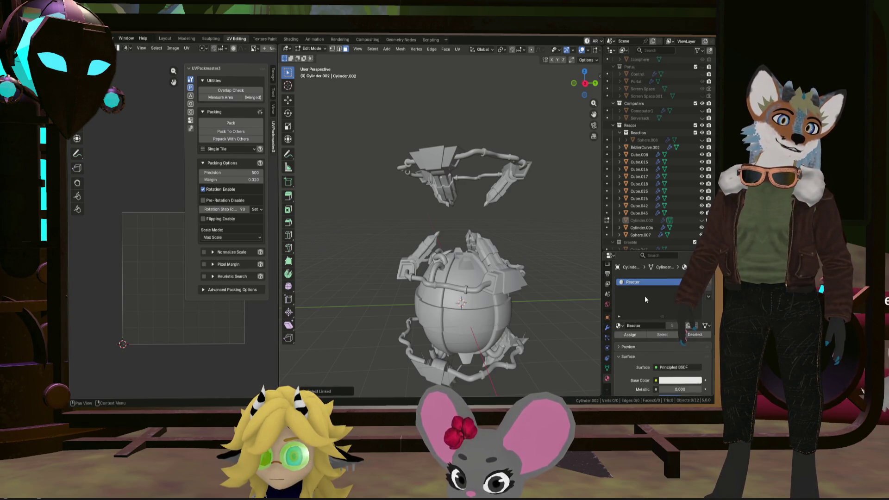
# Step: Add a second material slot with a new material named 'ReactionChamber'
pyautogui.click(710, 283)
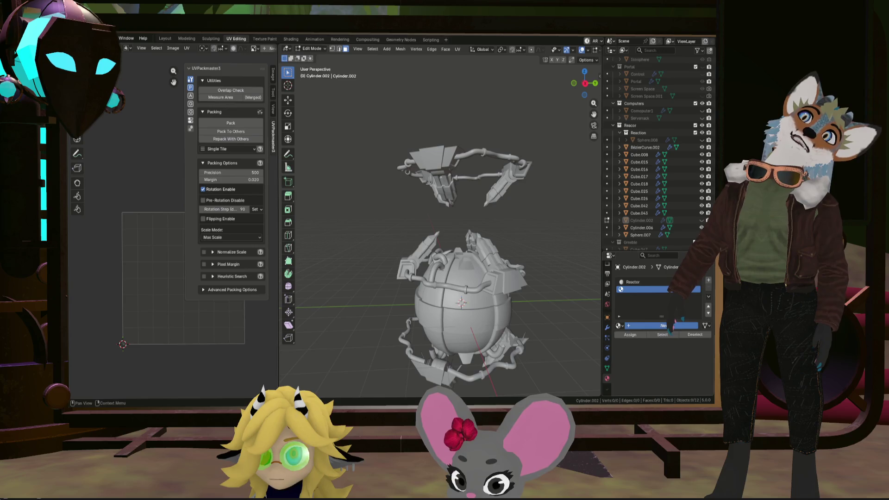
pyautogui.click(663, 326)
pyautogui.doubleClick(634, 290)
pyautogui.write('ReactionCha')
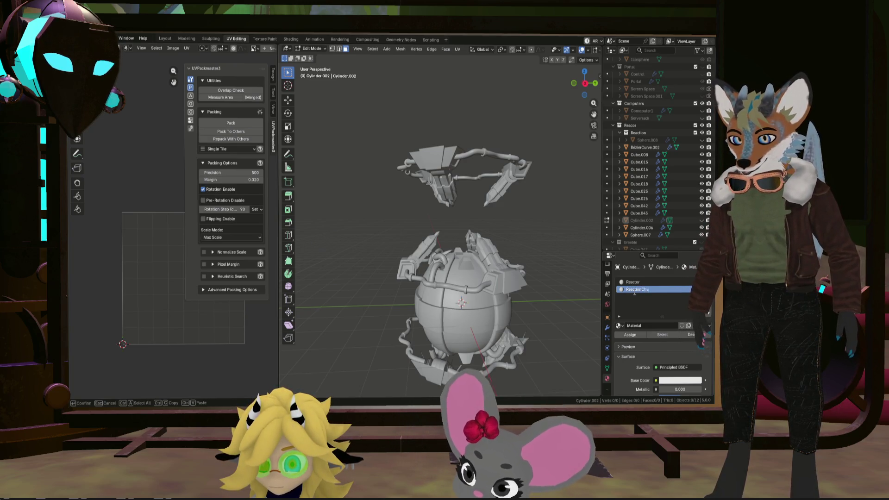
pyautogui.write('mber')
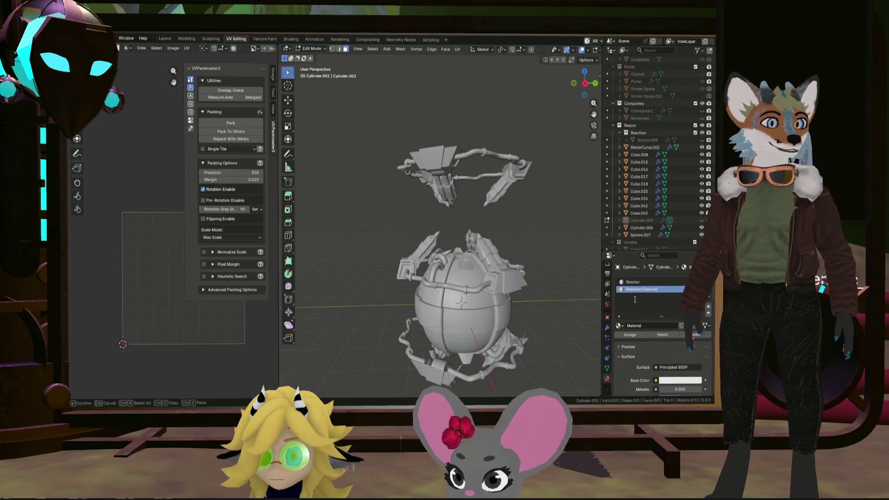
pyautogui.press('Return')
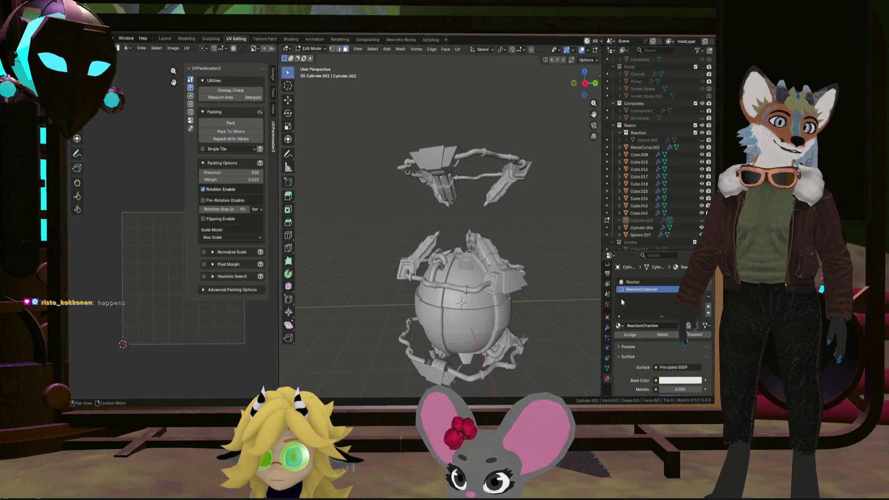
# Step: Switch back to Object Mode and box-select the reactor parts in the viewport
pyautogui.click(311, 48)
pyautogui.click(331, 61)
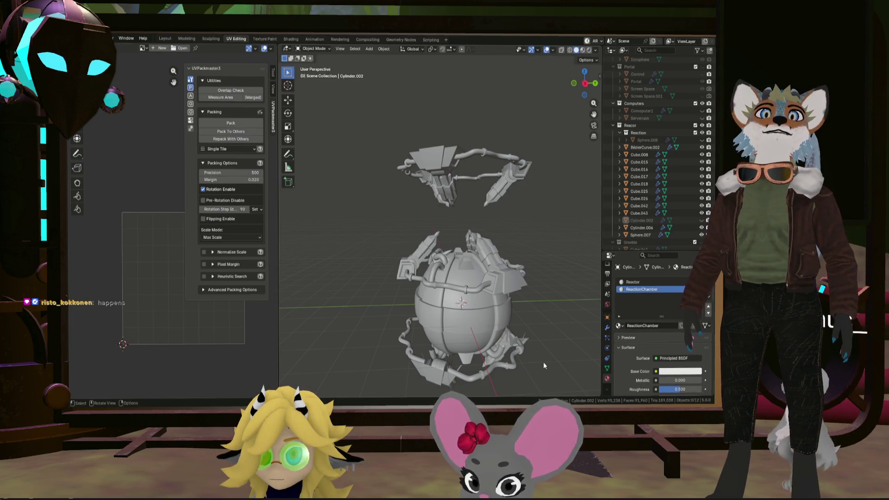
pyautogui.moveTo(543, 362); pyautogui.dragTo(460, 148)
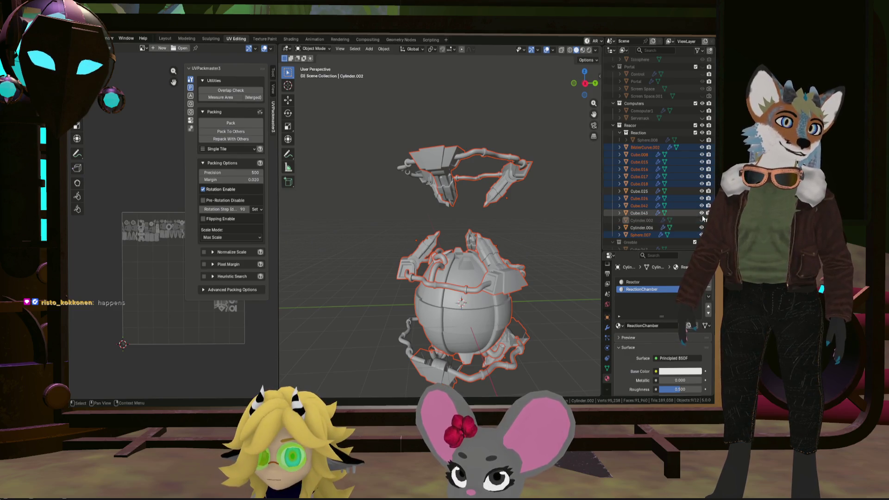
# Step: Select Cube.043 through Sphere.007, copy the materials to them, and remove the Reactor slot
pyautogui.click(639, 212)
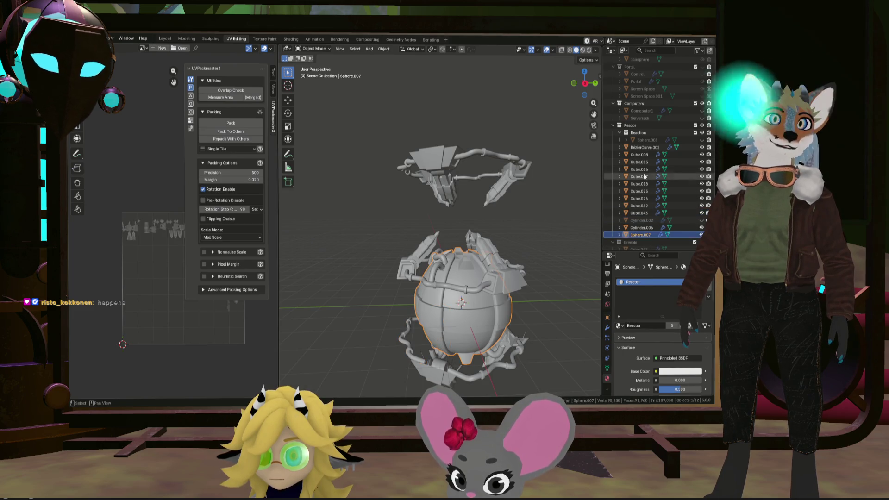
pyautogui.click(645, 147)
pyautogui.keyDown('shift'); pyautogui.click(648, 235); pyautogui.keyUp('shift')
pyautogui.keyDown('ctrl'); pyautogui.click(647, 221); pyautogui.keyUp('ctrl')
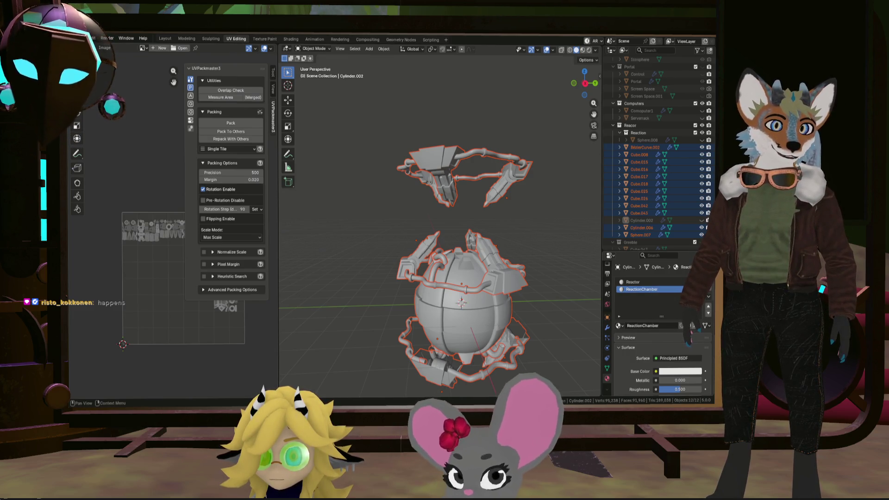
pyautogui.click(708, 306)
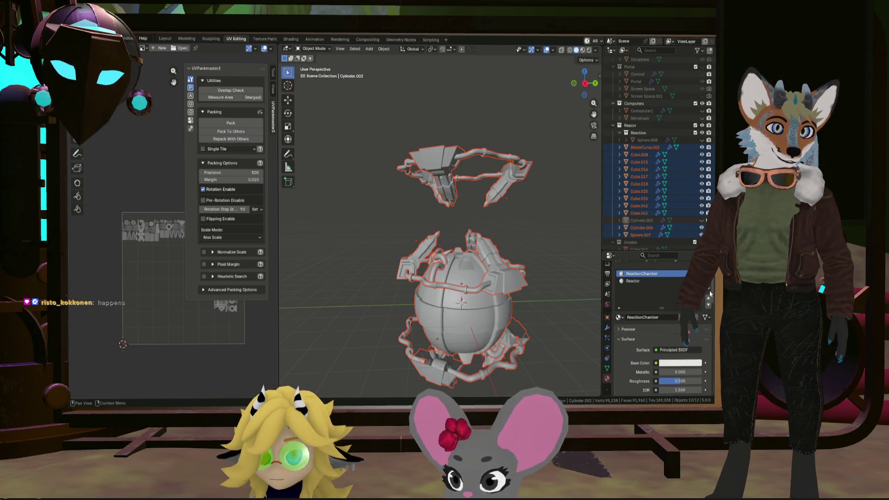
pyautogui.click(710, 288)
pyautogui.click(667, 297)
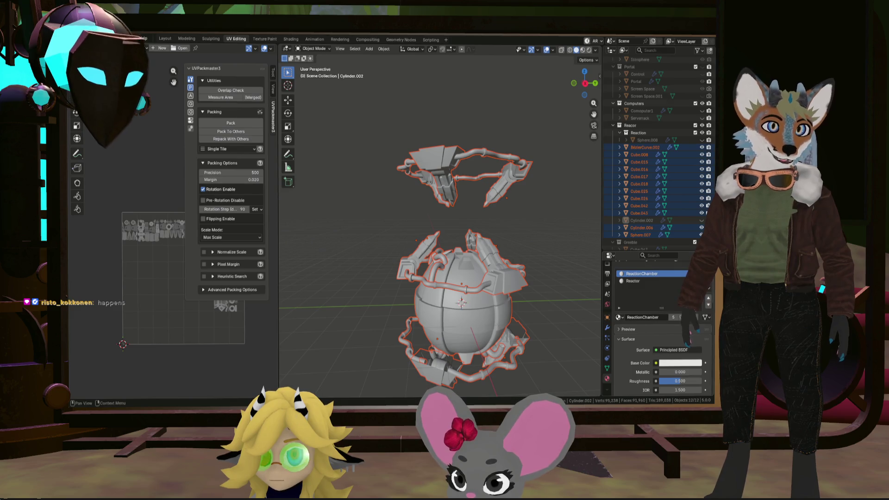
pyautogui.click(633, 281)
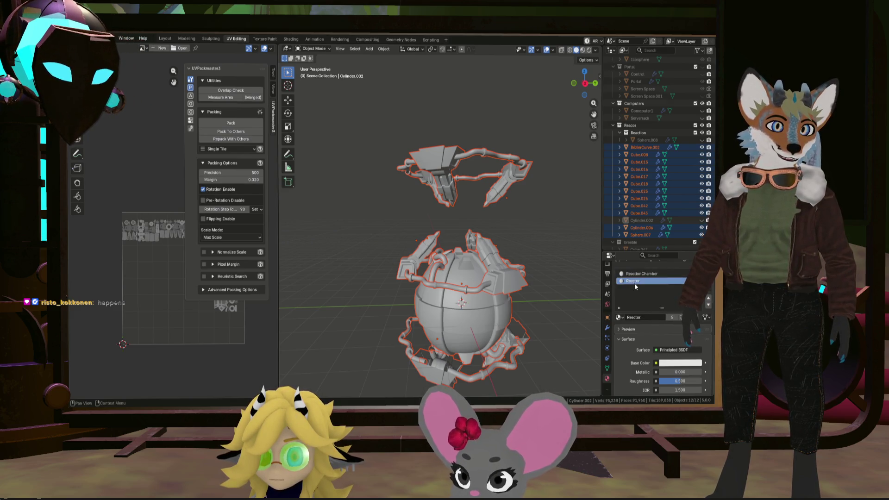
pyautogui.click(713, 286)
pyautogui.click(710, 292)
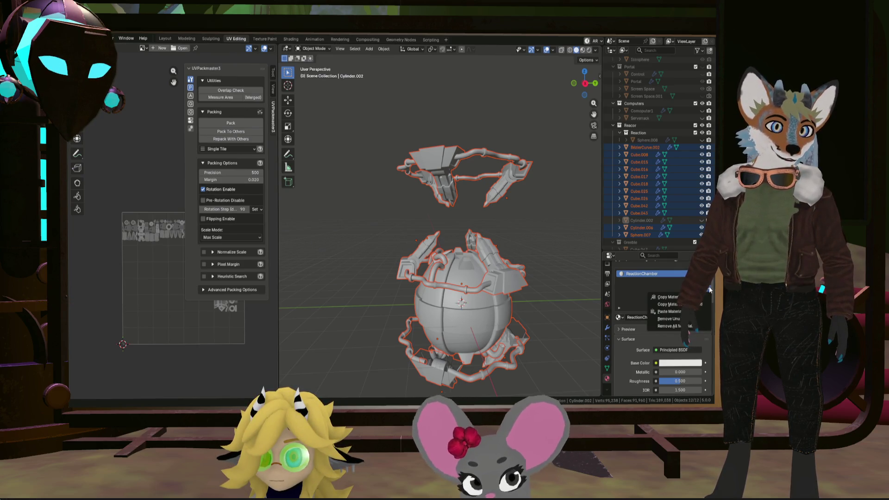
pyautogui.click(656, 280)
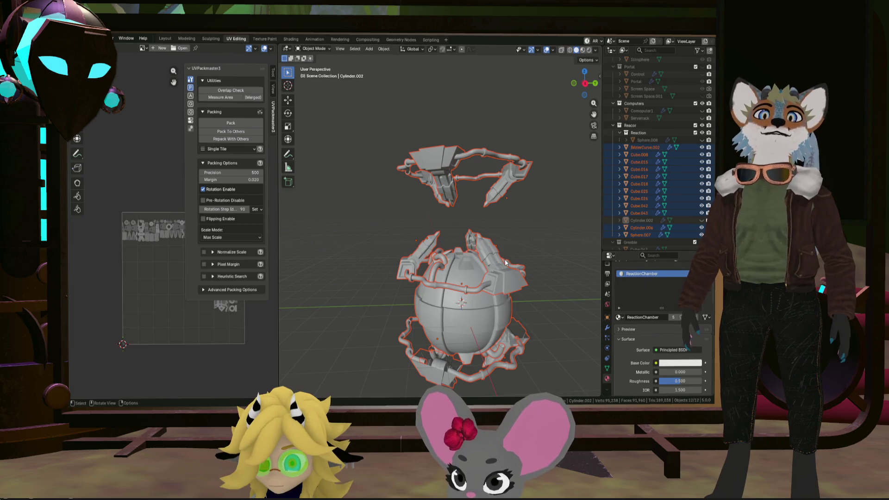
# Step: Pick the Reactor slot on Sphere.007 and Cube.015, then remove it with all objects selected
pyautogui.click(504, 320)
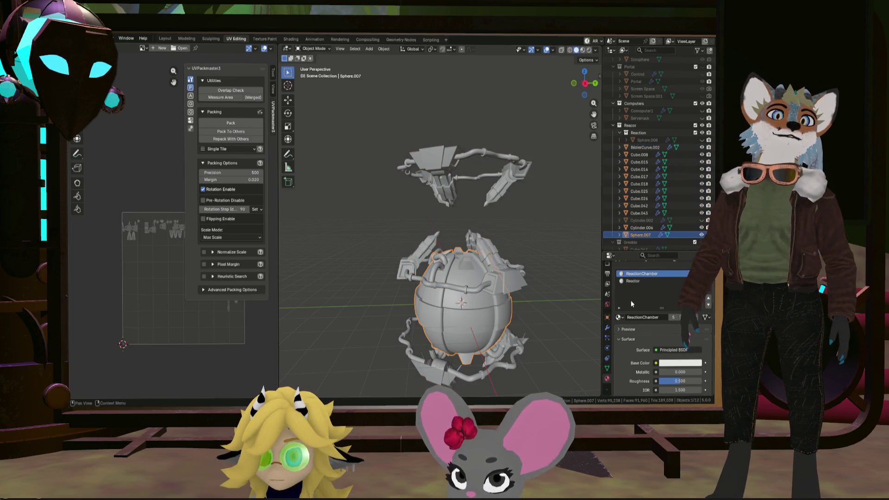
pyautogui.scroll(2, 546, 281)
pyautogui.click(667, 289)
pyautogui.click(455, 271)
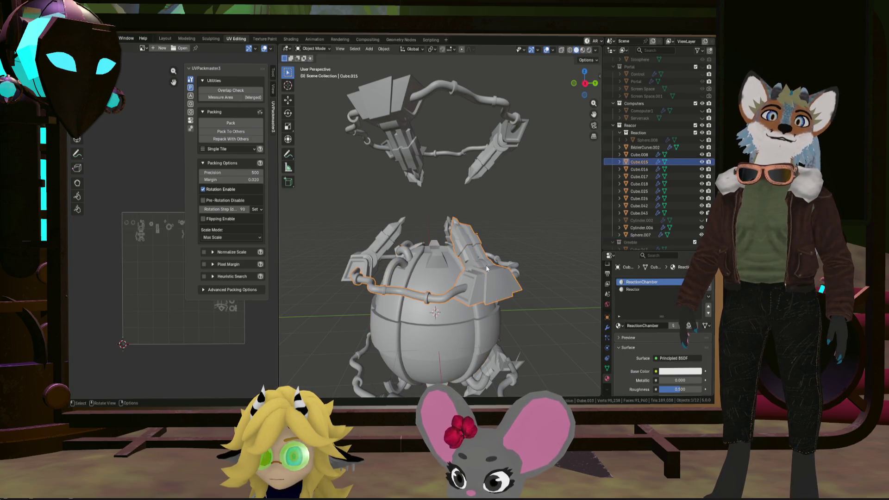
pyautogui.click(640, 289)
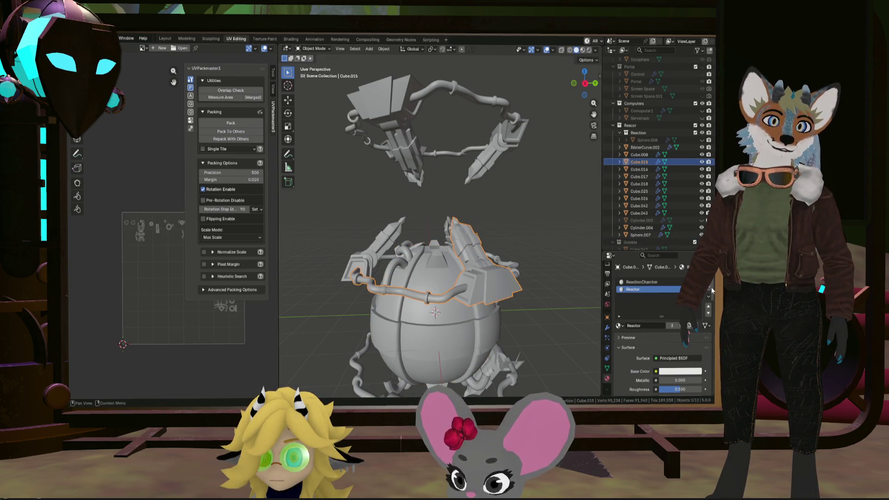
pyautogui.click(645, 147)
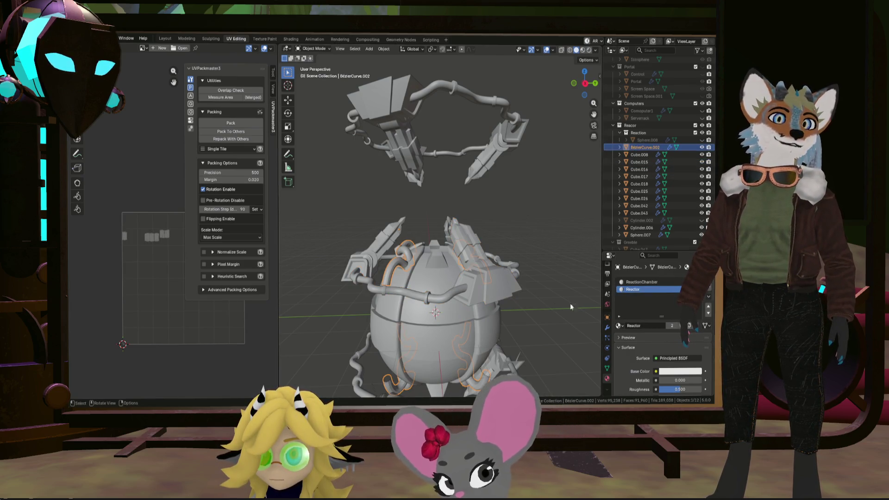
pyautogui.press('a')
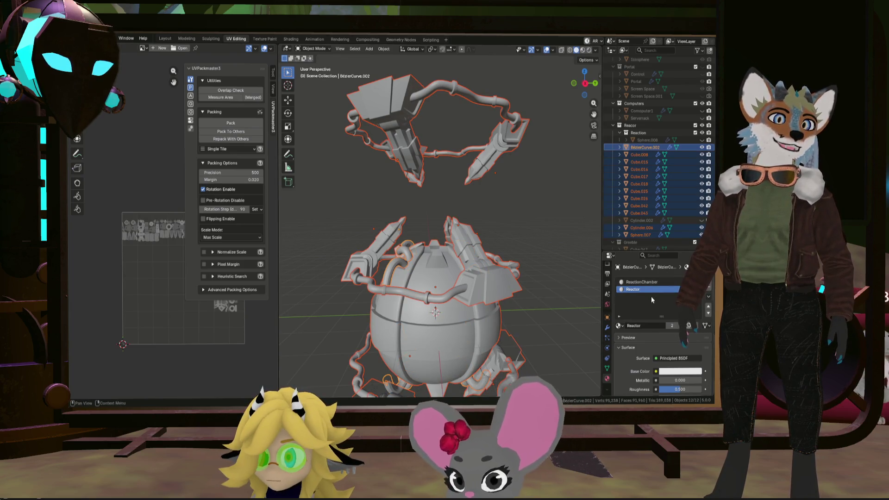
pyautogui.click(708, 298)
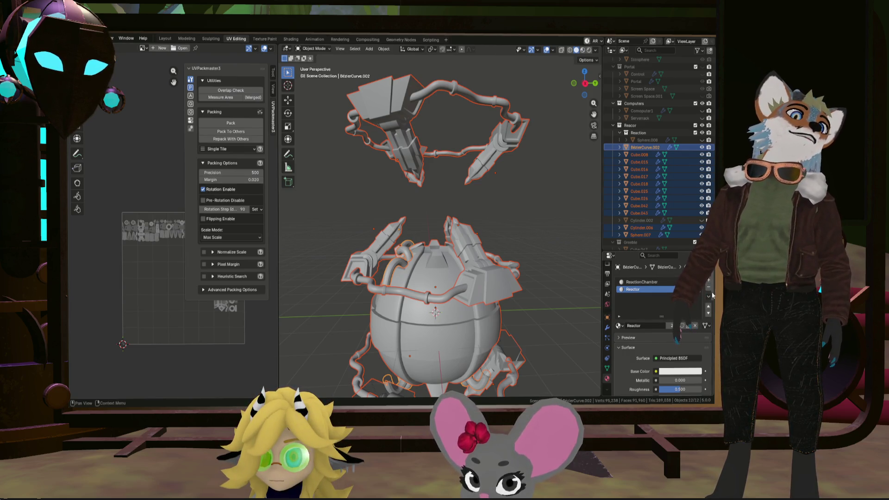
pyautogui.click(709, 290)
pyautogui.click(648, 162)
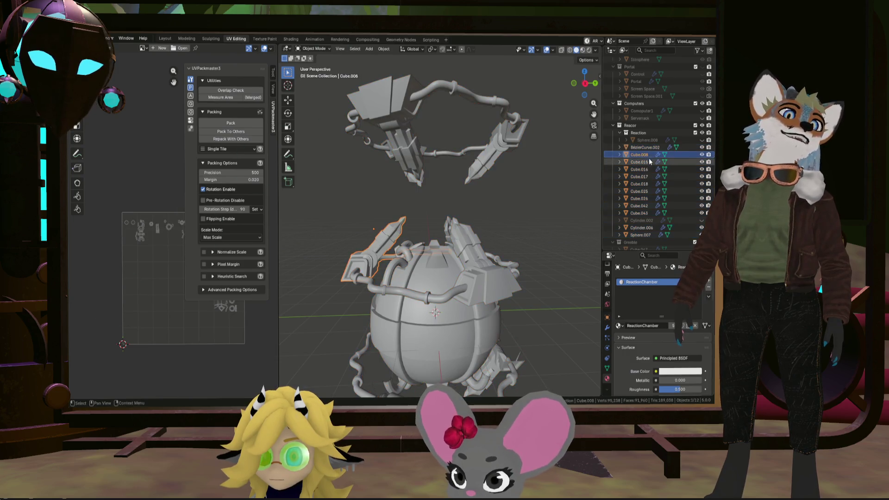
# Step: Go through the remaining reactor parts and remove the Reactor slot from Cylinder.006
pyautogui.click(646, 169)
pyautogui.click(646, 177)
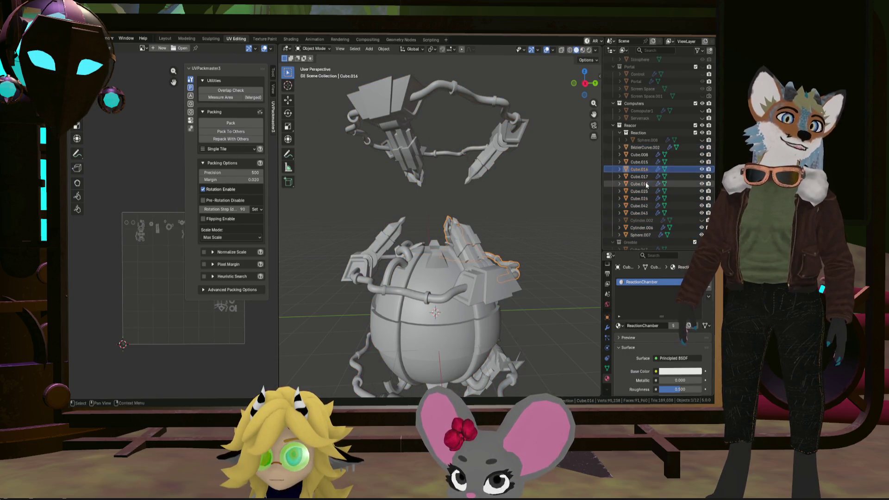
pyautogui.click(646, 184)
pyautogui.click(644, 191)
pyautogui.click(644, 198)
pyautogui.click(643, 205)
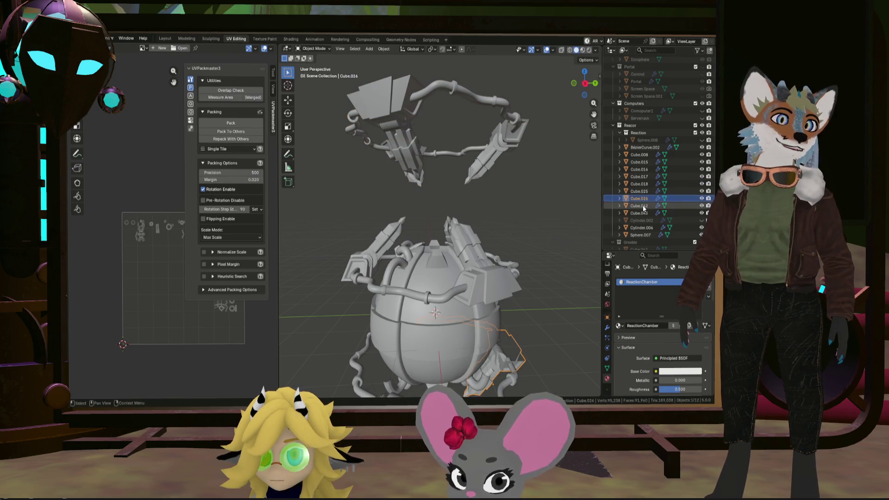
pyautogui.click(640, 213)
pyautogui.click(641, 221)
pyautogui.click(641, 228)
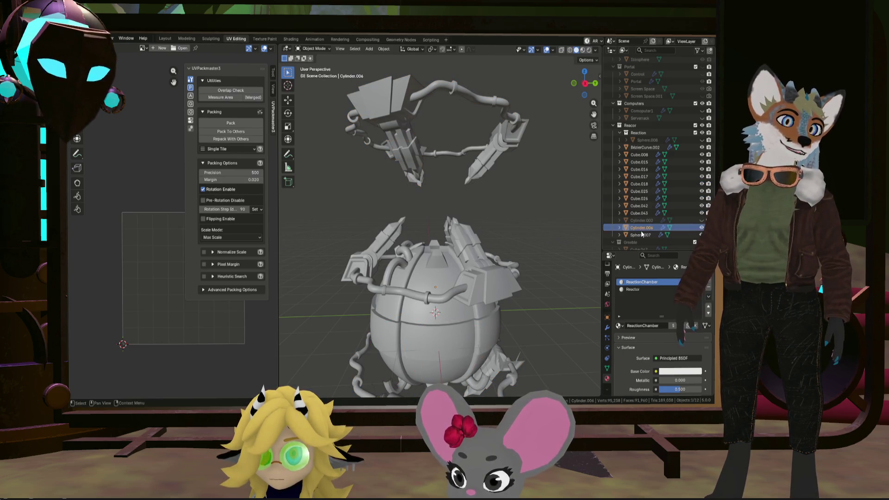
pyautogui.click(708, 288)
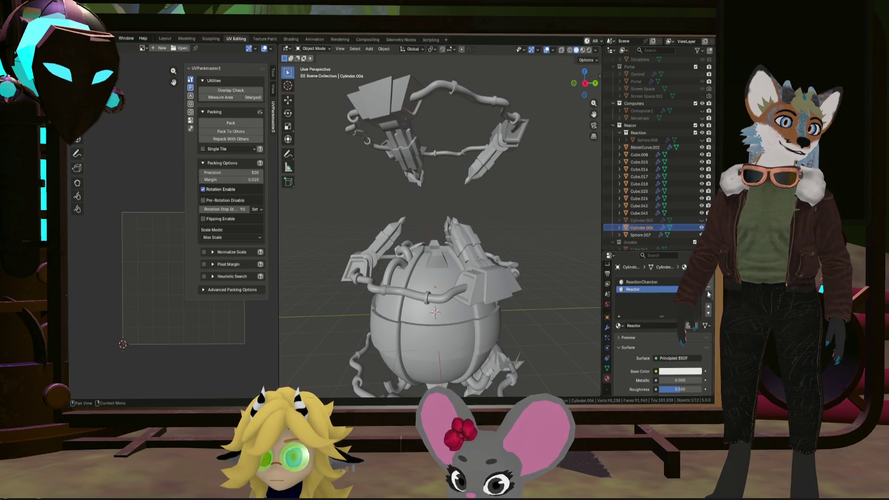
# Step: Select all twelve reactor objects in the Outliner and enter Edit Mode together
pyautogui.click(638, 236)
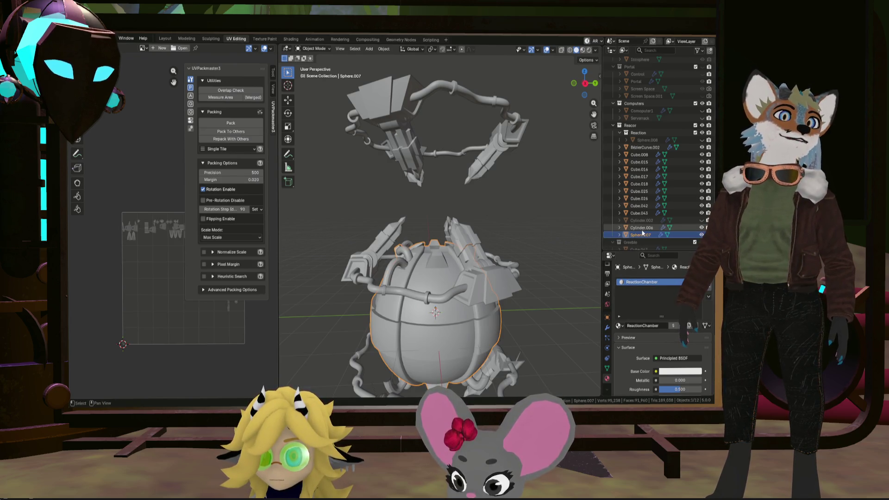
pyautogui.click(640, 213)
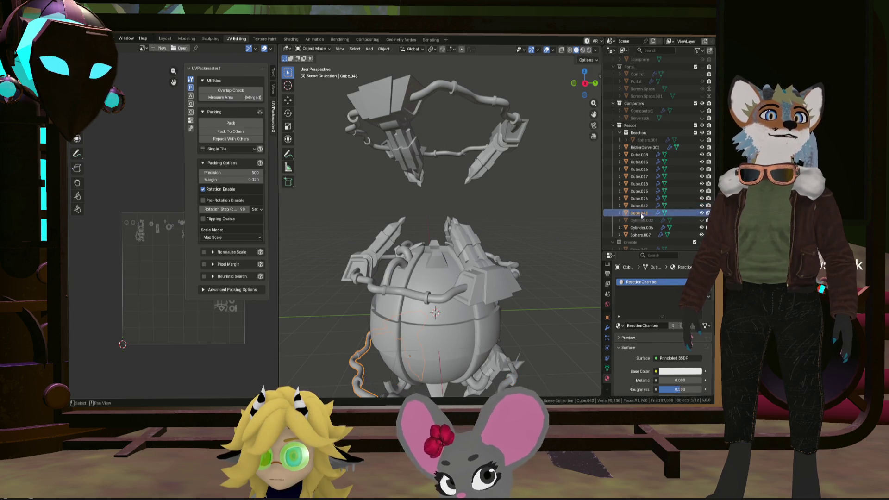
pyautogui.moveTo(641, 237); pyautogui.dragTo(637, 146)
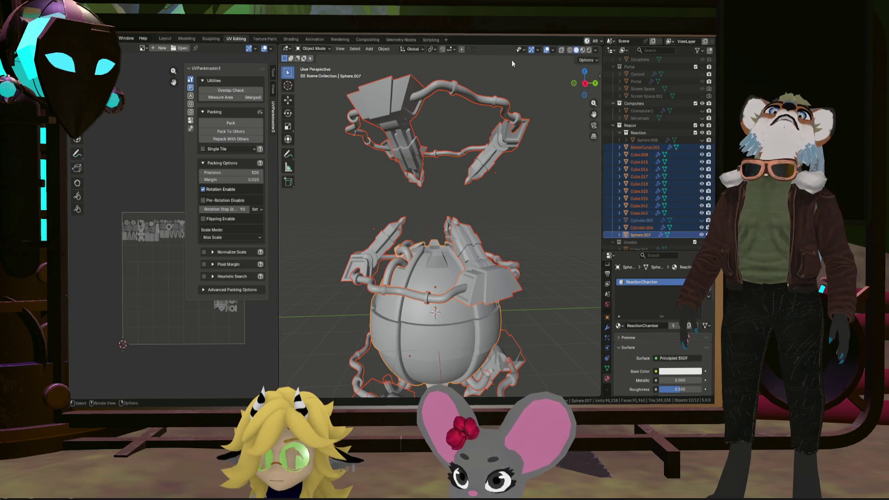
pyautogui.press('Tab')
# Step: Widen the UV Editor and run a first unwrap on the selected reactor meshes
pyautogui.scroll(-3, 469, 155)
pyautogui.keyDown('shift'); pyautogui.moveTo(469, 154); pyautogui.dragTo(273, 233, button='middle'); pyautogui.keyUp('shift')
pyautogui.moveTo(281, 213); pyautogui.dragTo(401, 214)
pyautogui.click(579, 50)
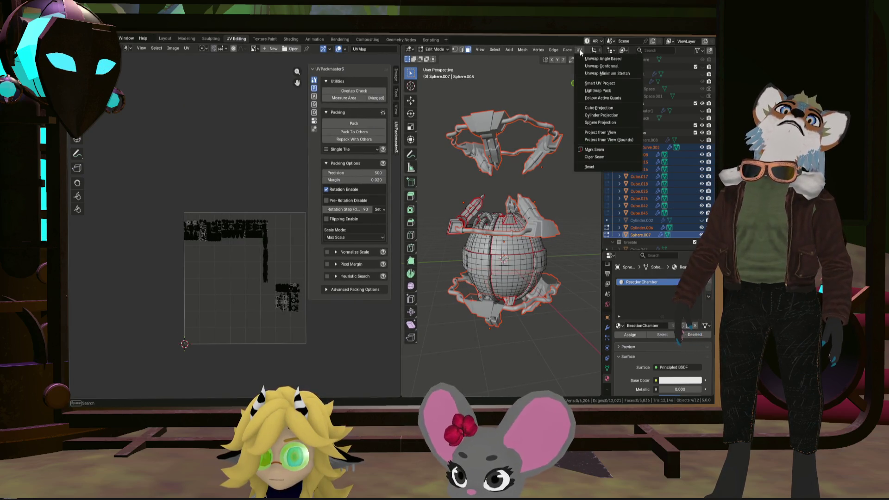
pyautogui.click(591, 73)
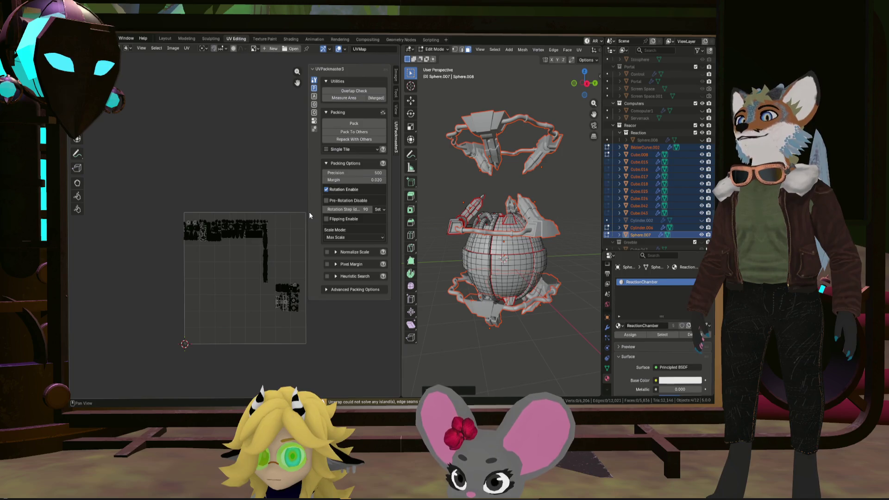
# Step: Select all geometry, unwrap with Minimum Stretch, and save Greyboxing.blend
pyautogui.press('a')
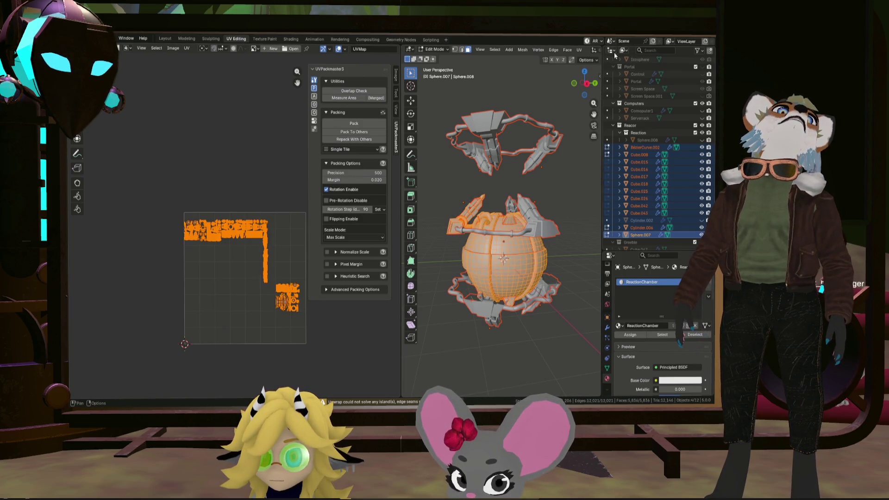
pyautogui.click(578, 50)
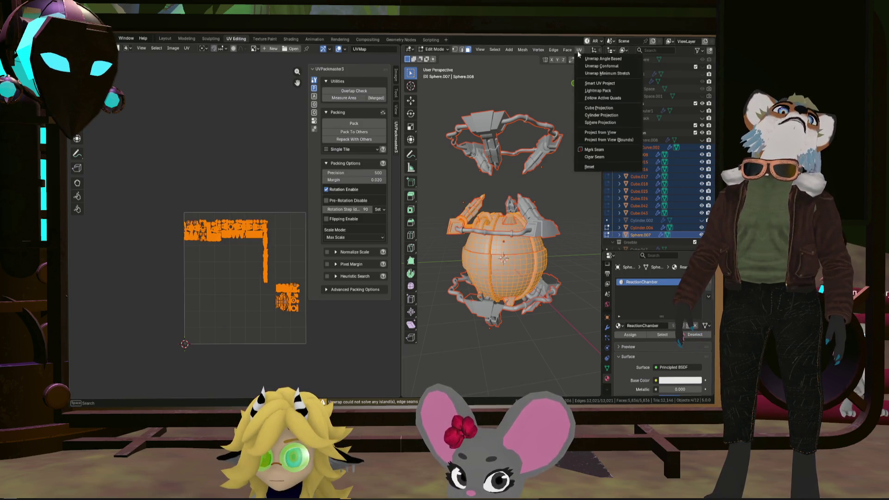
pyautogui.click(600, 74)
pyautogui.scroll(4, 216, 285)
pyautogui.scroll(-3, 221, 284)
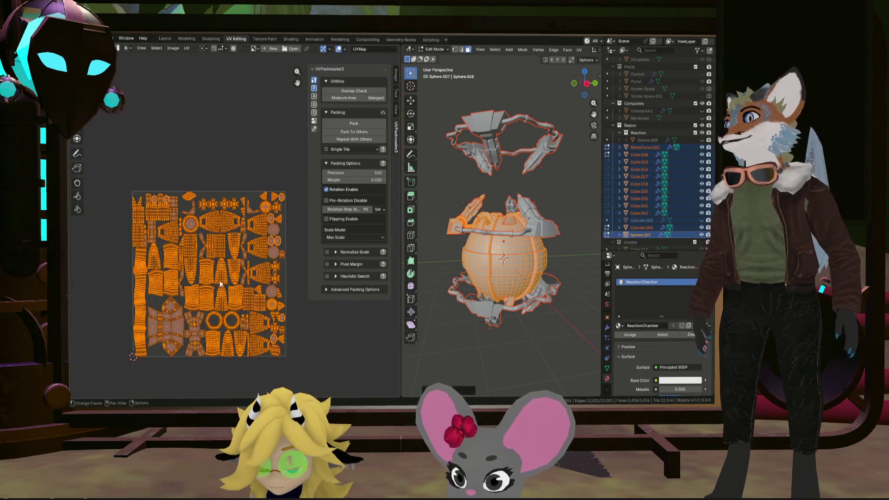
pyautogui.scroll(2, 236, 278)
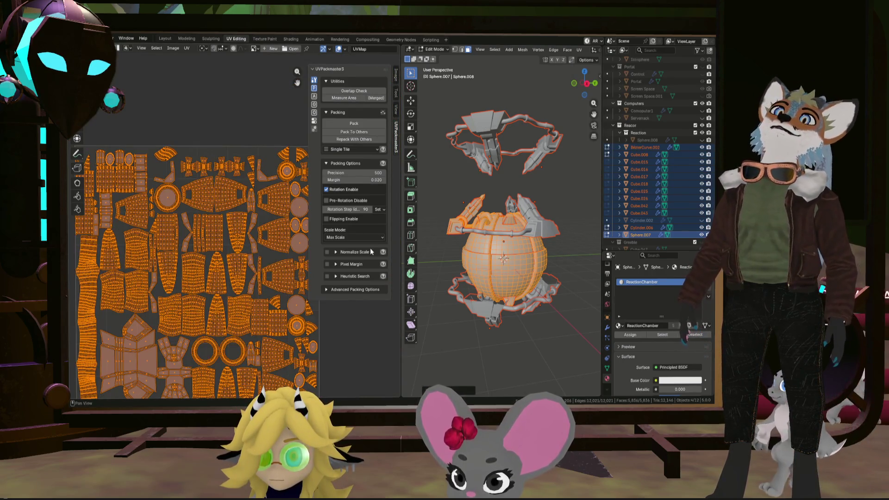
pyautogui.moveTo(480, 236)
pyautogui.mouseDown(button='middle')
pyautogui.moveTo(428, 287)
pyautogui.moveTo(499, 215)
pyautogui.mouseUp(button='middle')
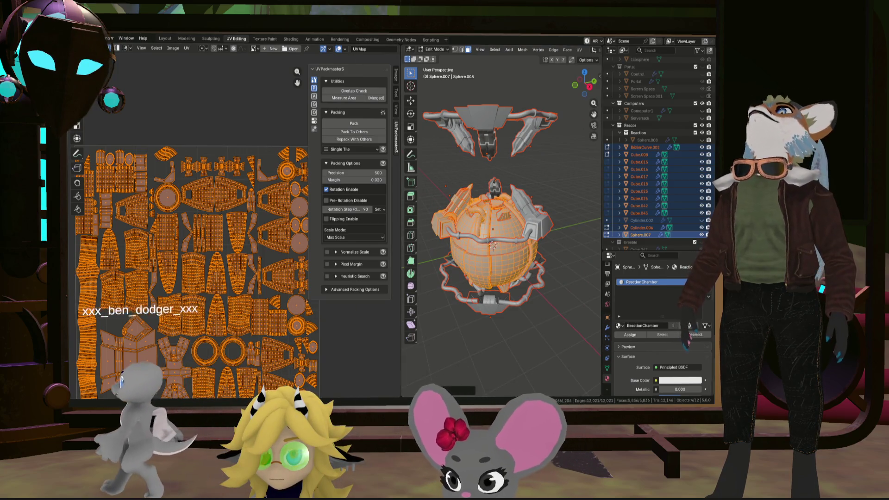
pyautogui.hotkey('ctrl', 's')
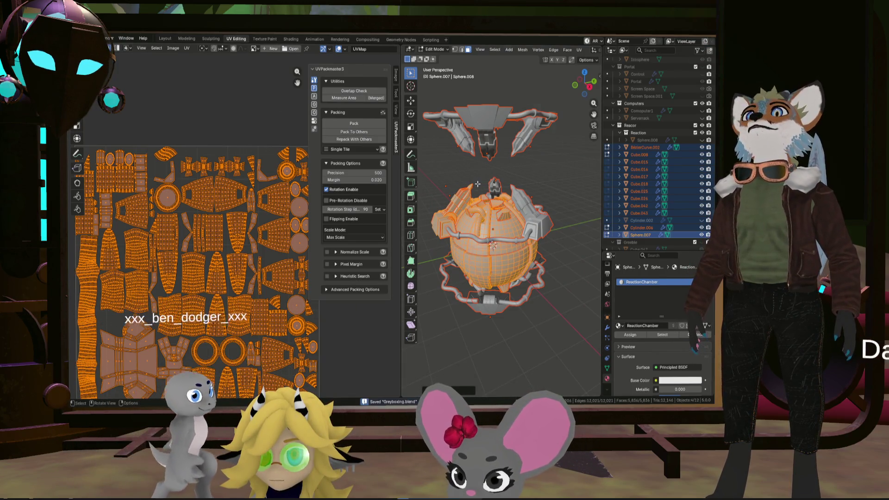
pyautogui.press('F4')
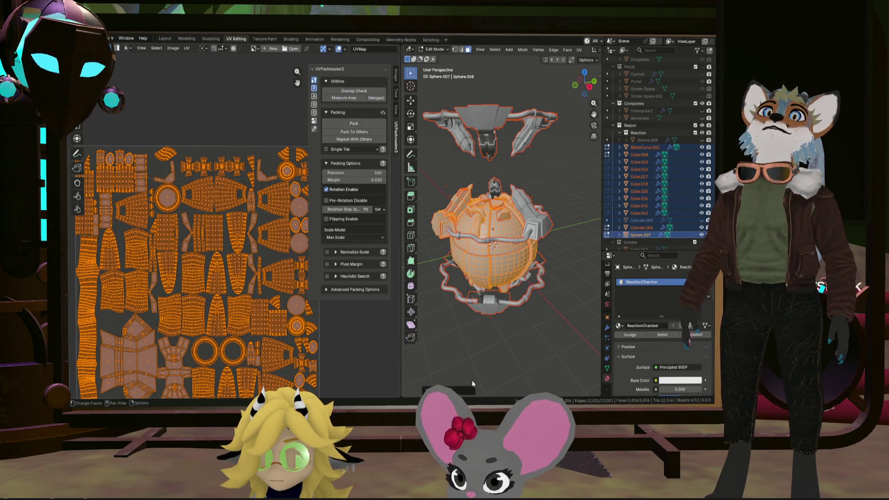
# Step: Unwrap the reactor meshes again and switch back to Object Mode
pyautogui.press('u')
pyautogui.click(526, 382)
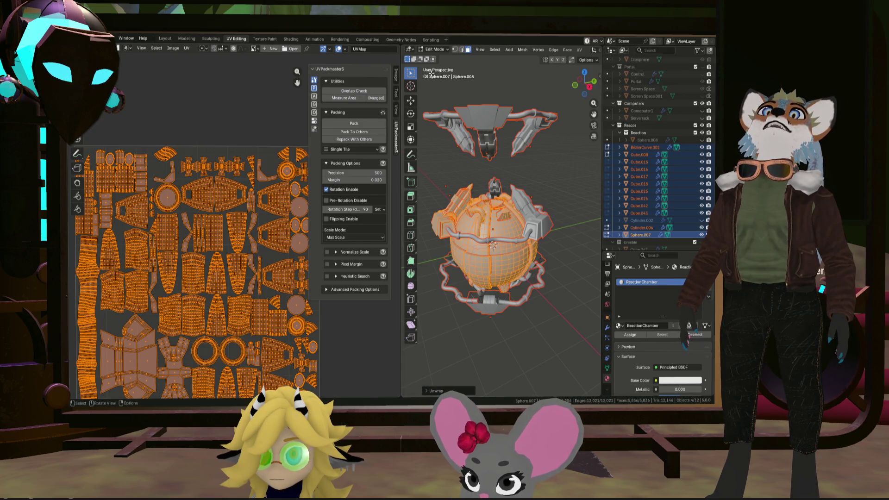
pyautogui.click(435, 50)
pyautogui.click(437, 58)
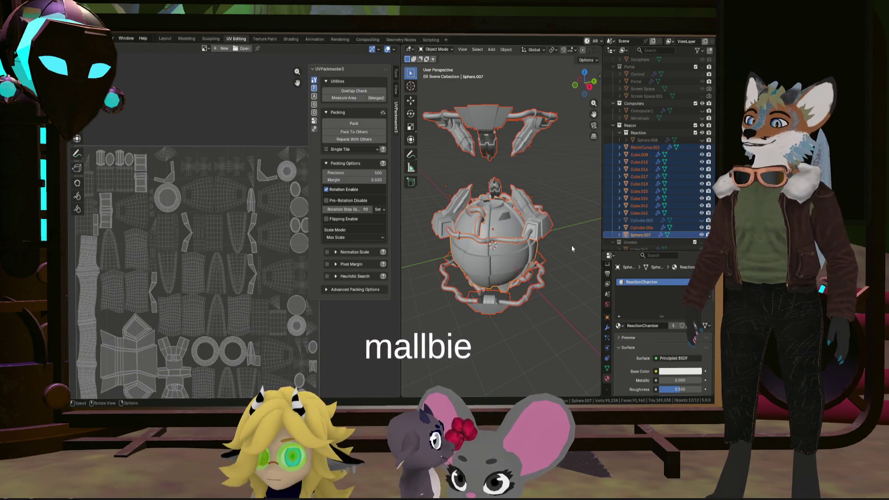
# Step: Make Cylinder.002 active, look through the export options, then select only BezierCurve.002
pyautogui.keyDown('ctrl'); pyautogui.click(649, 221); pyautogui.keyUp('ctrl')
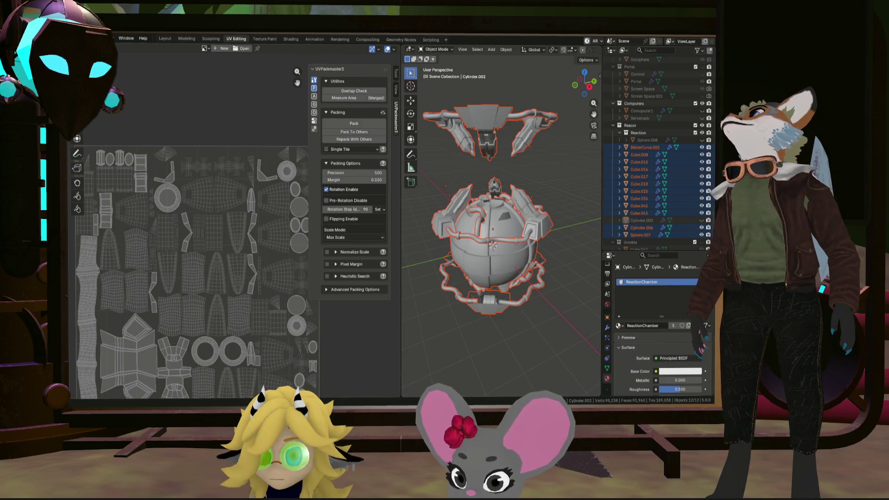
pyautogui.click(82, 38)
pyautogui.moveTo(121, 152)
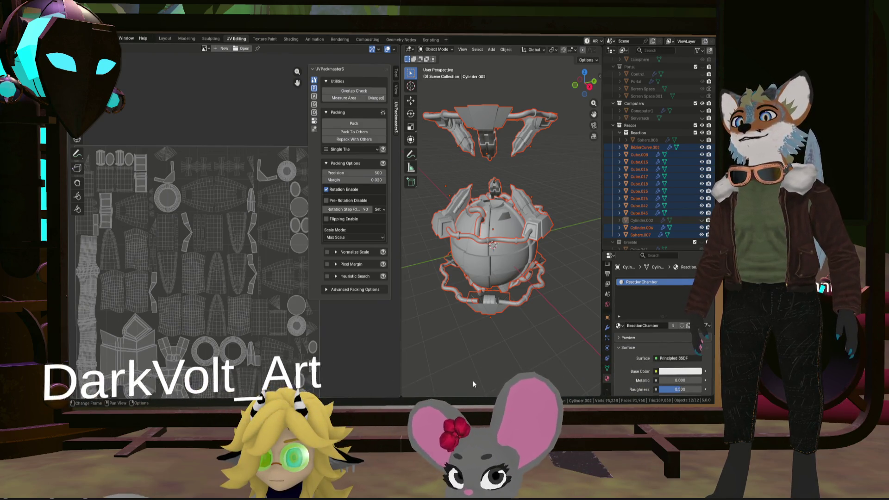
pyautogui.click(644, 147)
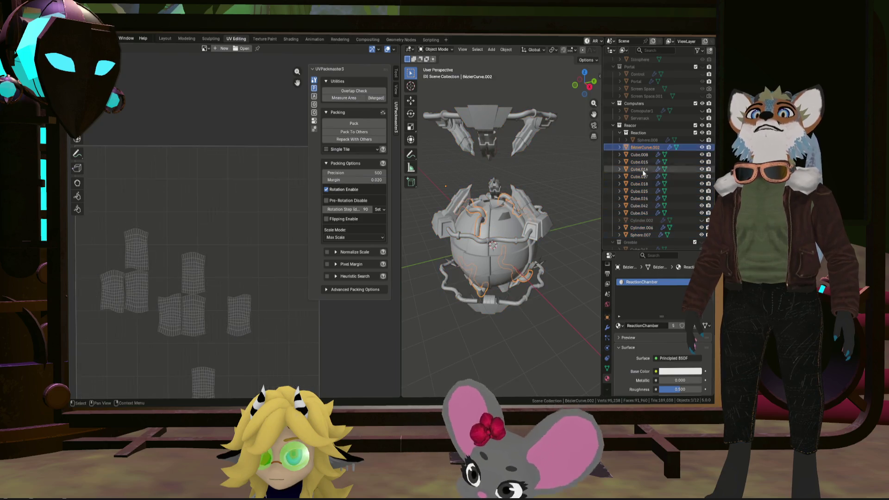
# Step: Step through the reactor objects, deleting the Bevel modifiers from Cube.008 and Cube.018
pyautogui.click(607, 328)
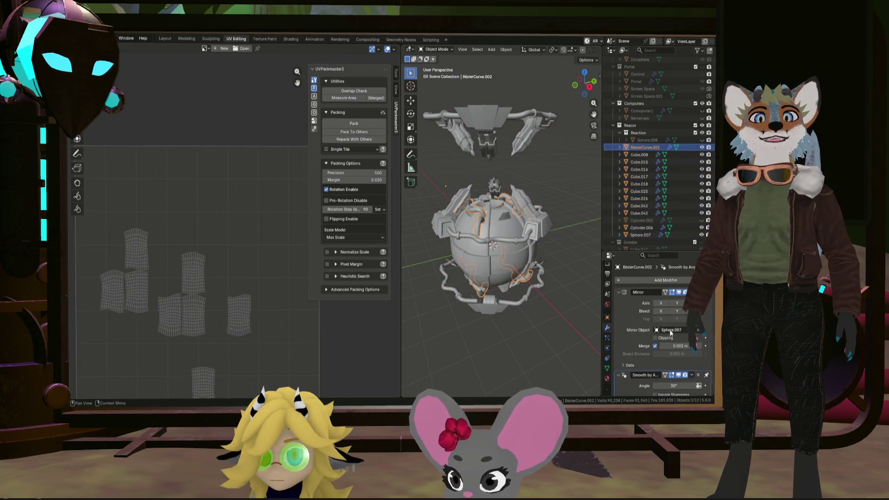
pyautogui.scroll(-1, 670, 332)
pyautogui.press('Down')
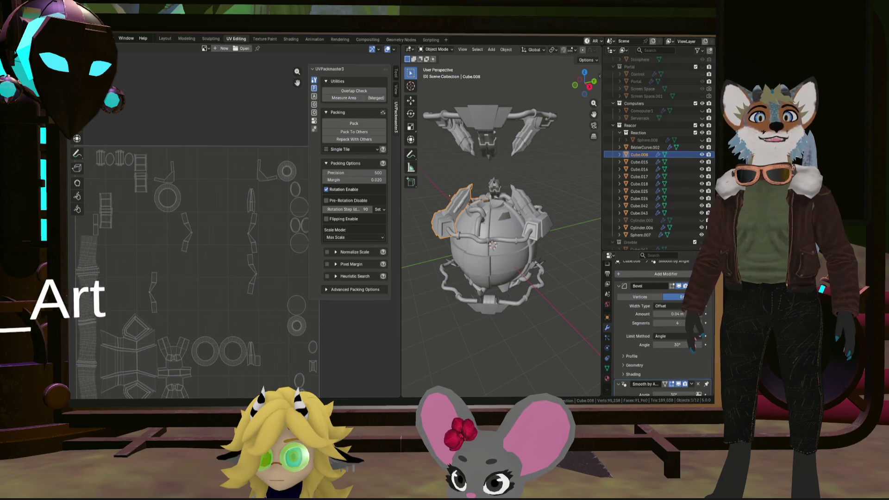
pyautogui.hotkey('ctrl', 'x')
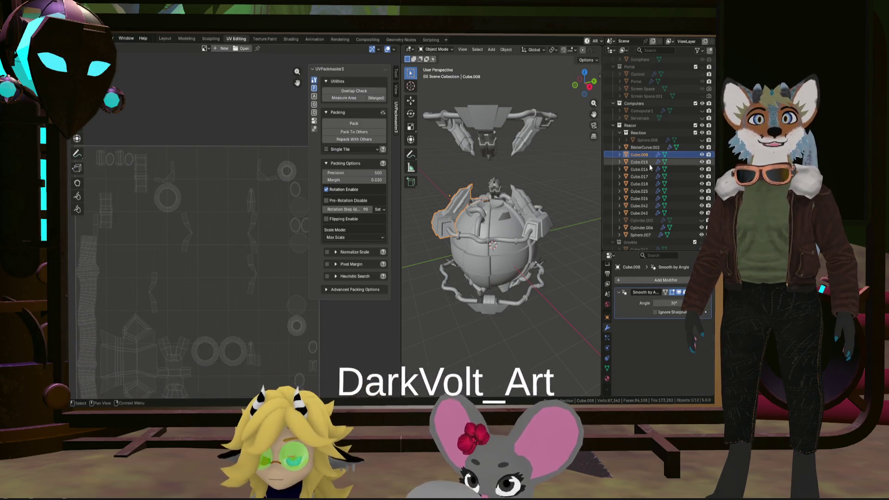
pyautogui.click(650, 163)
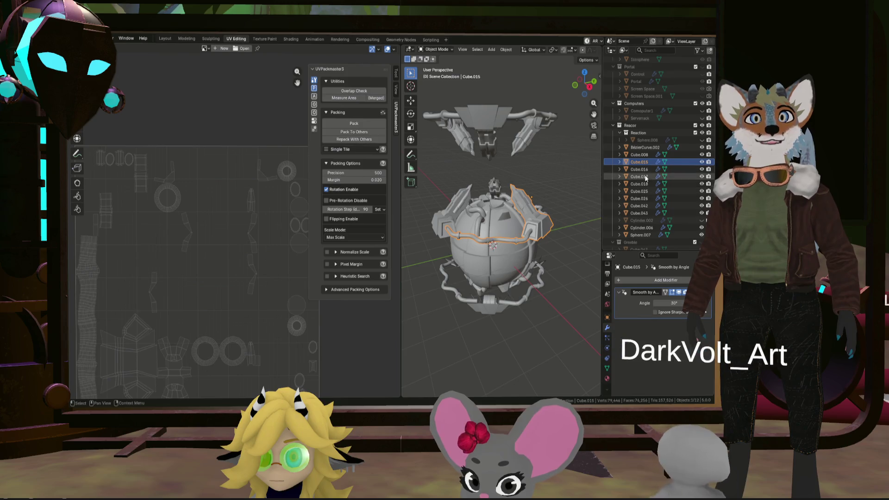
pyautogui.press('Down')
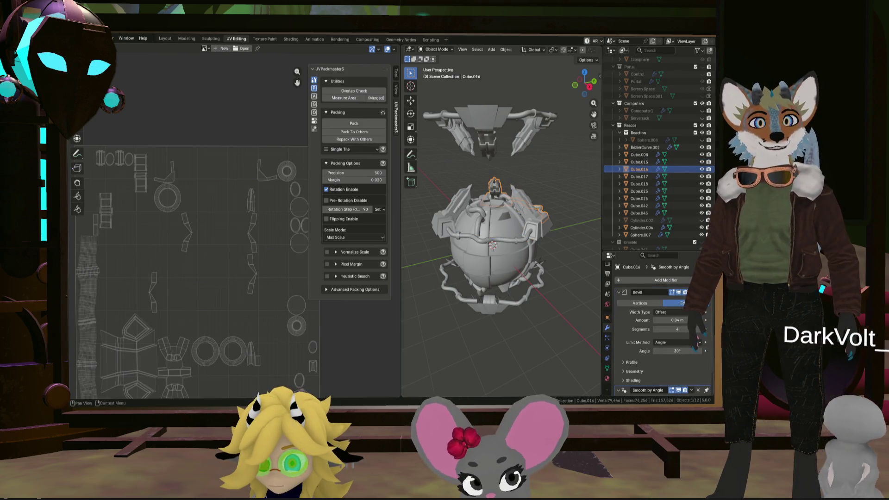
pyautogui.press('Down')
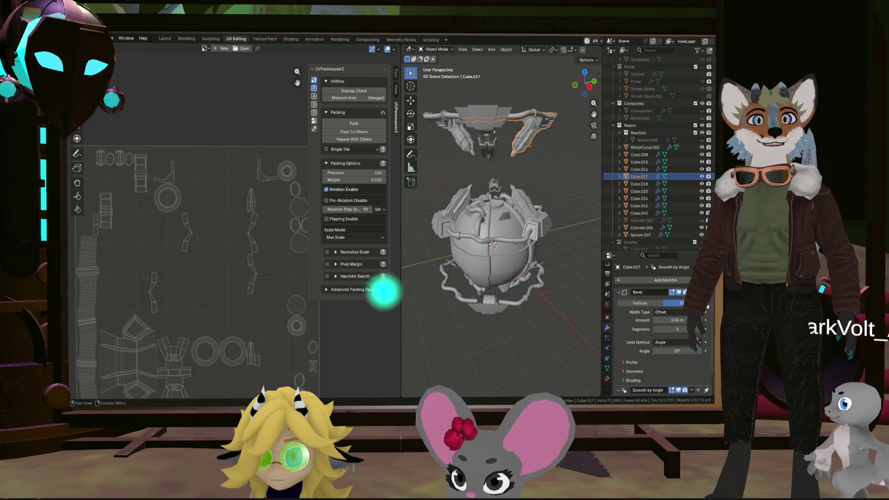
pyautogui.press('Down')
pyautogui.press('Down')
pyautogui.click(639, 185)
pyautogui.hotkey('ctrl', 'x')
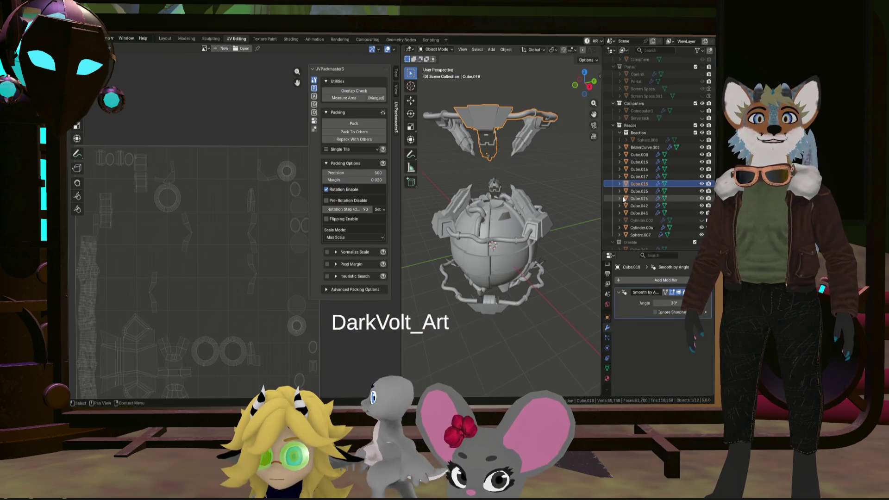
# Step: Inspect Cube.025, Cube.026, Cube.042, Cube.043, Cylinder.006 and Sphere.007, then select everything for export
pyautogui.click(626, 193)
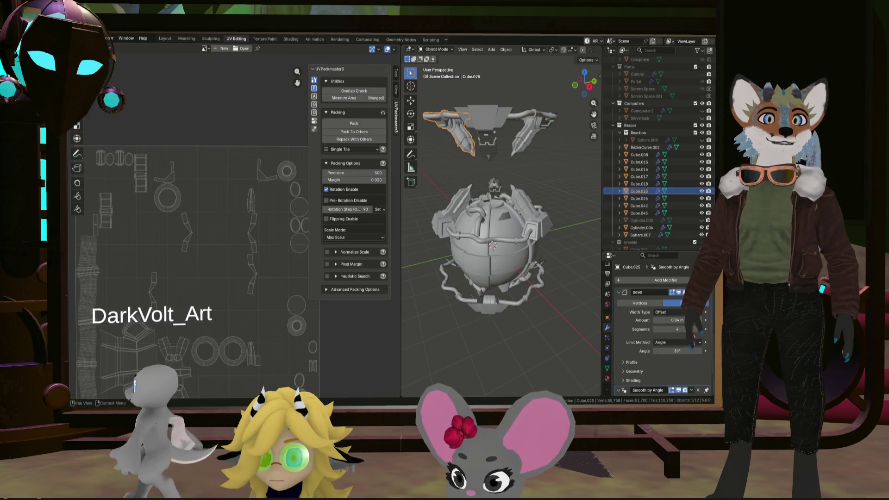
pyautogui.click(640, 198)
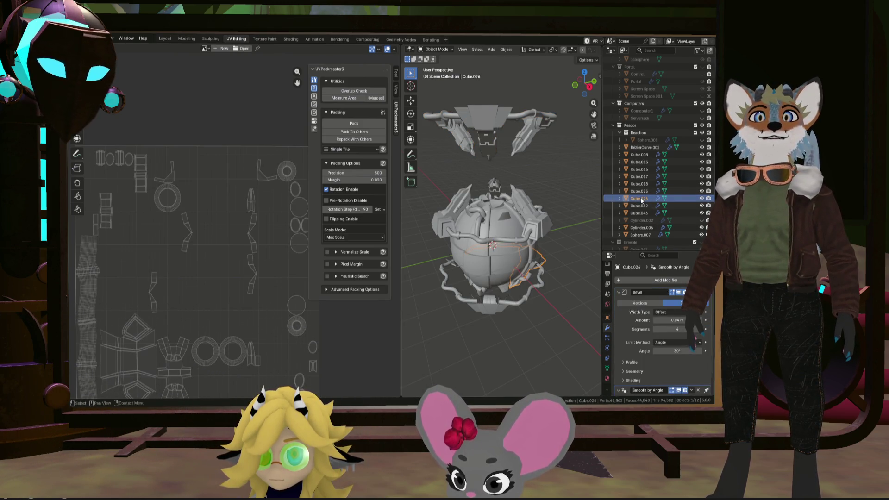
pyautogui.click(639, 205)
pyautogui.click(638, 213)
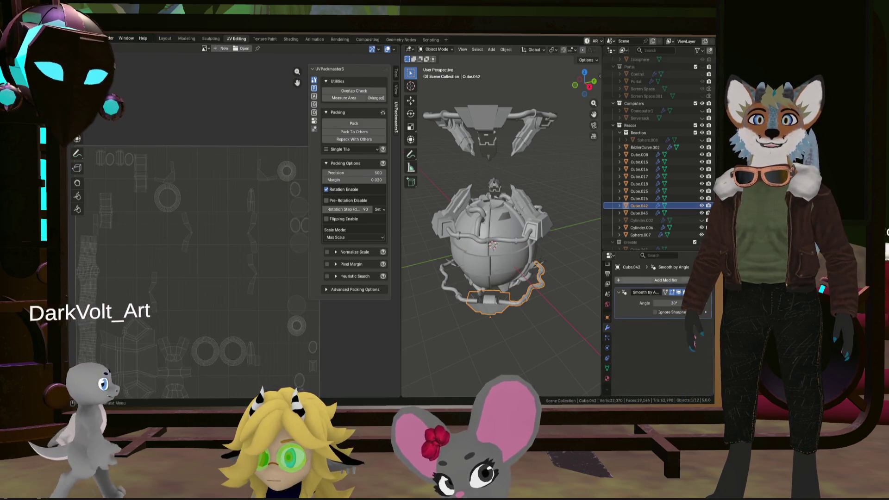
pyautogui.click(641, 227)
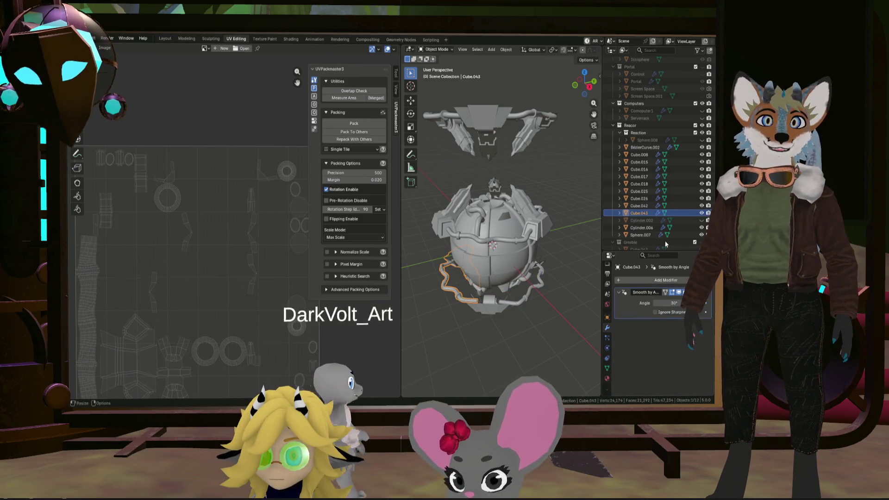
pyautogui.click(651, 234)
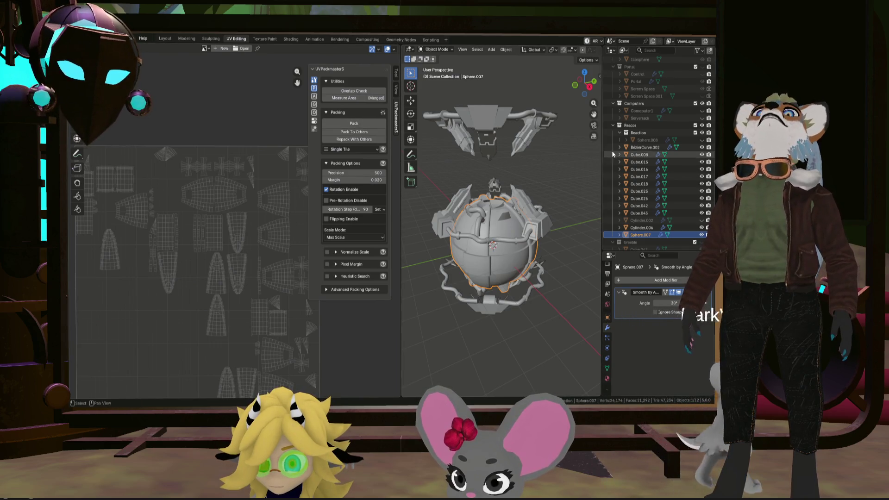
pyautogui.press('a')
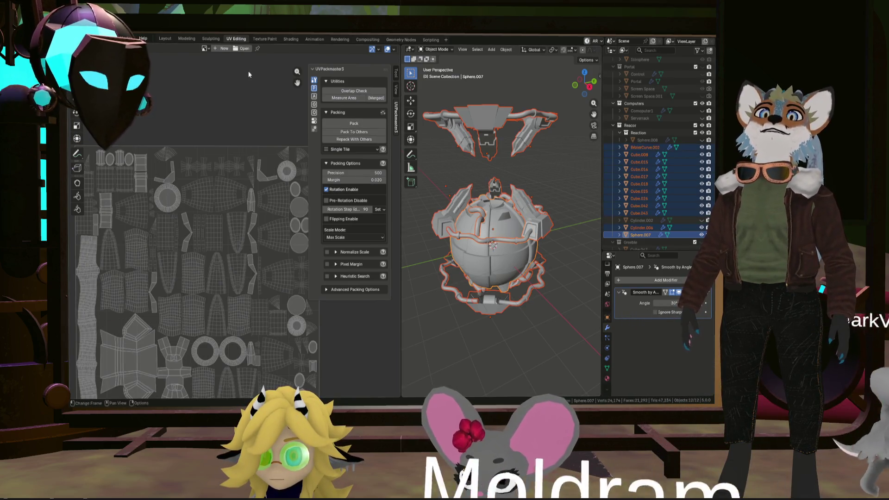
pyautogui.click(83, 38)
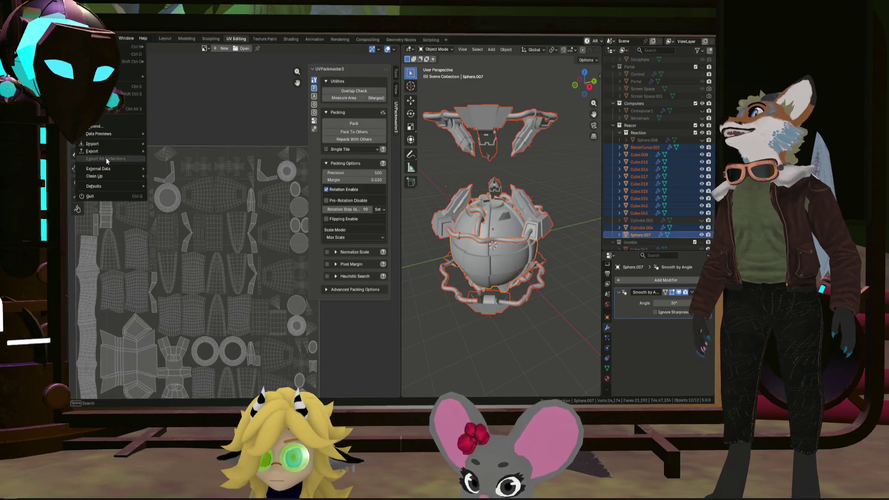
# Step: Cycle the selection through overlapping reactor pieces, from Sphere.007 to BézierCurve.002, then deselect all
pyautogui.moveTo(105, 148)
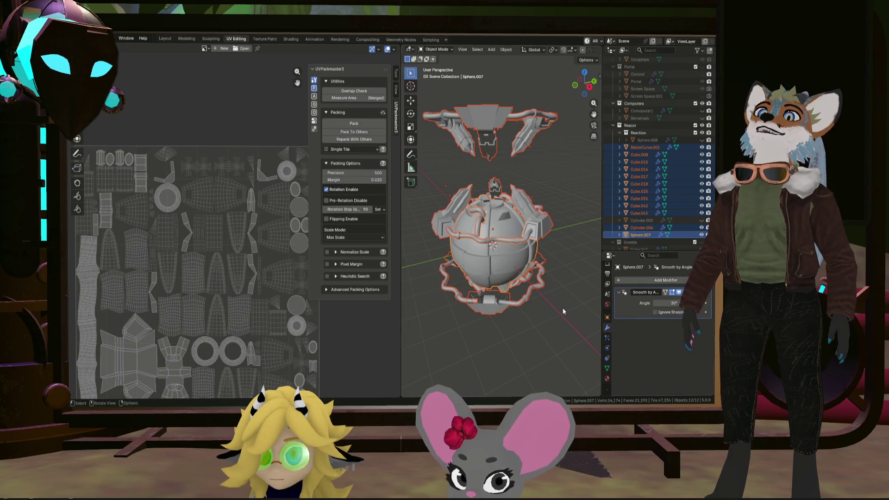
pyautogui.click(558, 269)
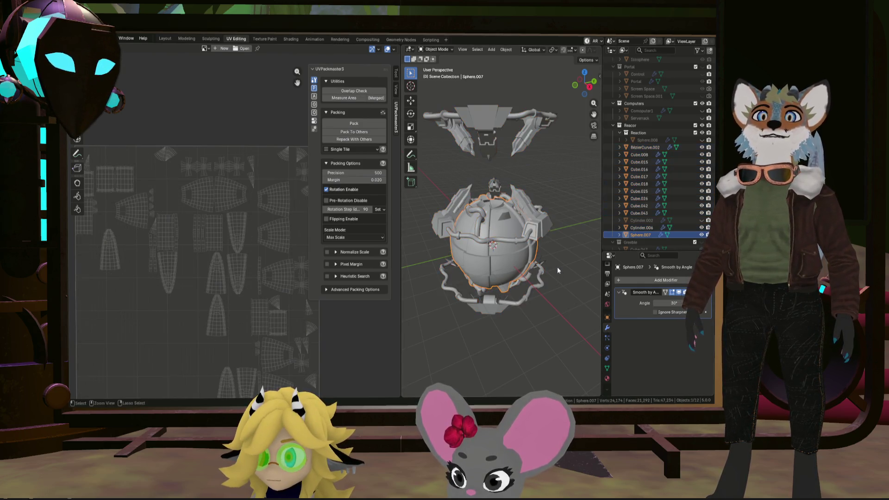
pyautogui.click(557, 267)
pyautogui.click(557, 267)
pyautogui.click(557, 267)
pyautogui.click(557, 266)
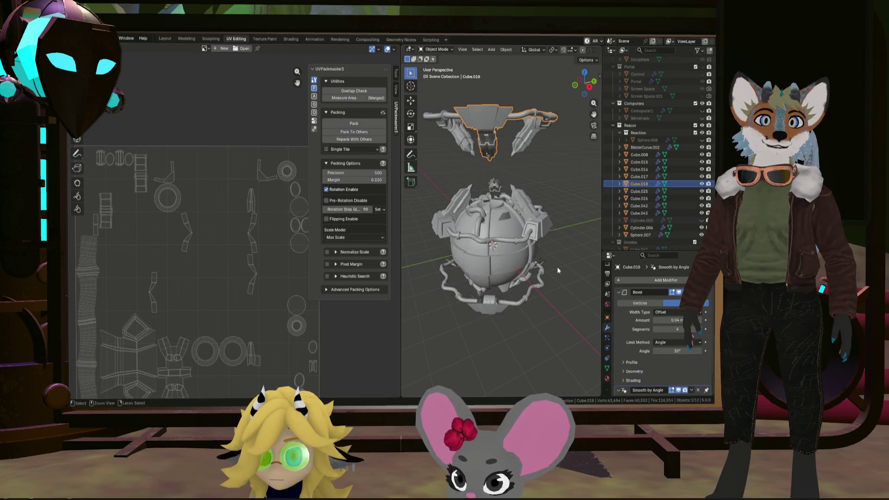
pyautogui.click(557, 267)
pyautogui.click(557, 267)
pyautogui.click(557, 267)
pyautogui.click(557, 267)
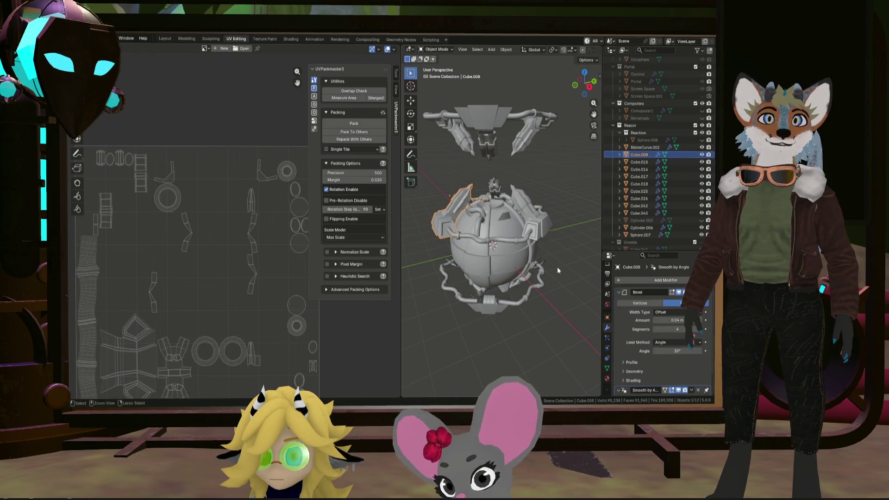
pyautogui.click(557, 266)
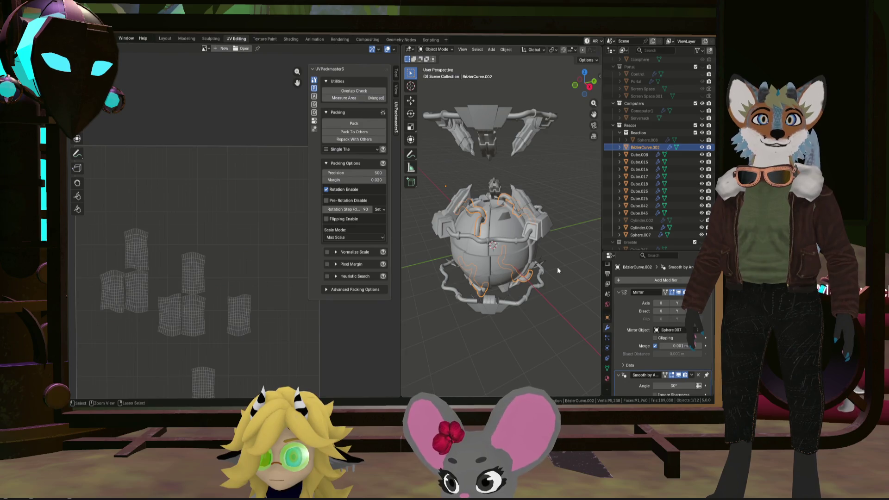
pyautogui.moveTo(552, 262)
pyautogui.mouseDown(button='middle')
pyautogui.moveTo(570, 252)
pyautogui.moveTo(557, 255)
pyautogui.mouseUp(button='middle')
pyautogui.click(558, 256)
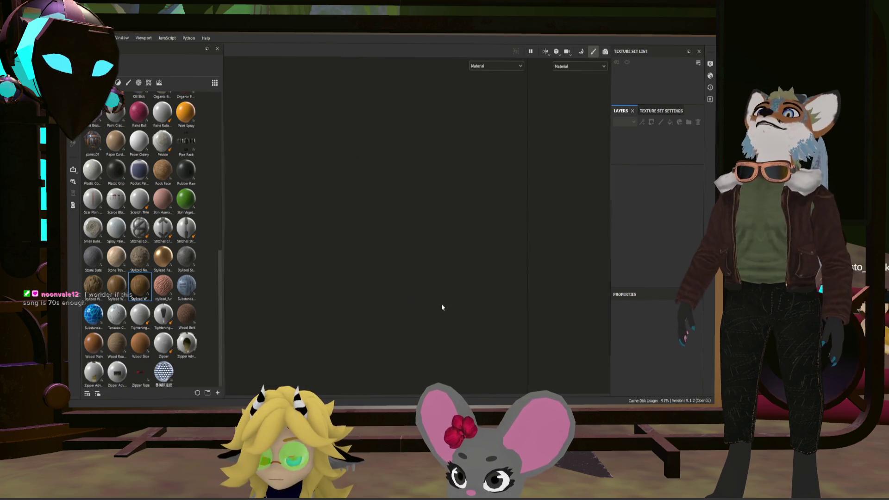
# Step: Show the Texture Set Settings, enter mesh map baking and start a first bake
pyautogui.keyDown('alt'); pyautogui.moveTo(445, 222); pyautogui.dragTo(465, 247); pyautogui.keyUp('alt')
pyautogui.scroll(-5, 465, 248)
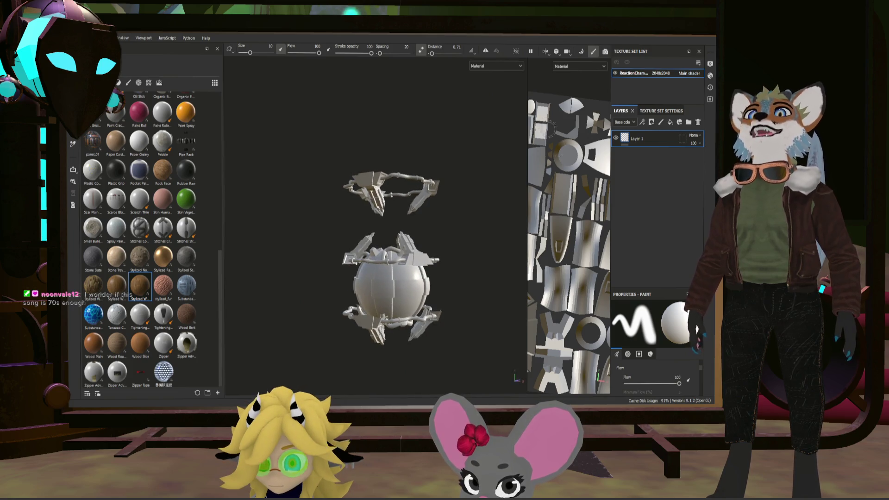
pyautogui.click(662, 110)
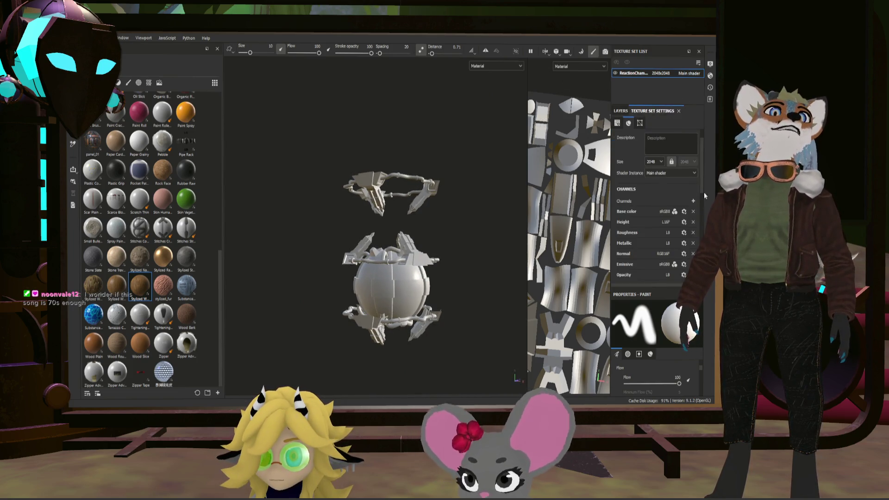
pyautogui.click(677, 224)
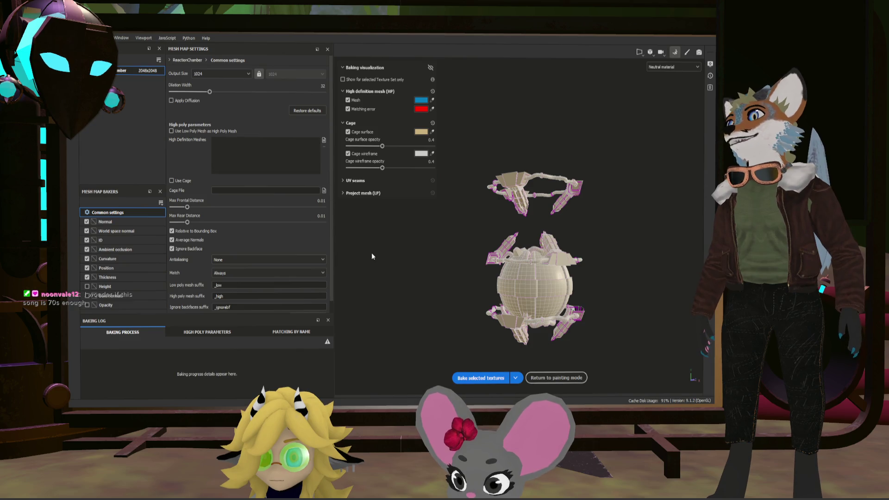
pyautogui.click(487, 378)
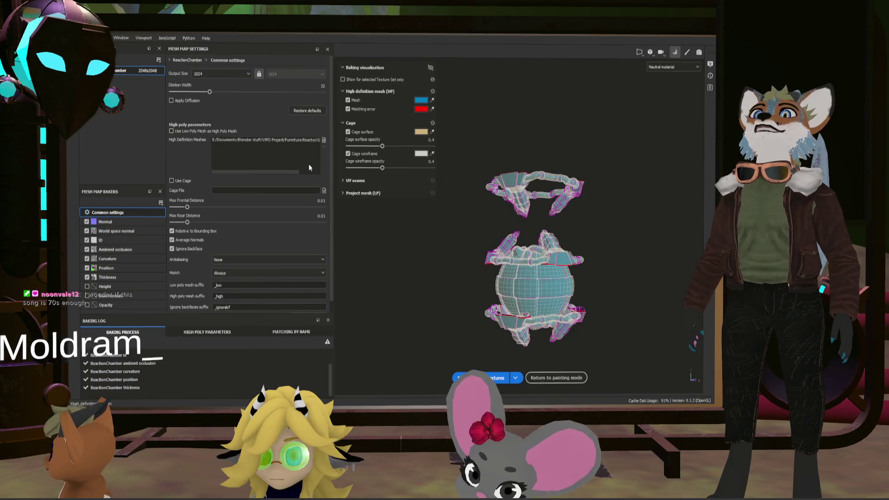
# Step: Rebake the mesh maps at 4096 output size and return to painting mode
pyautogui.click(224, 74)
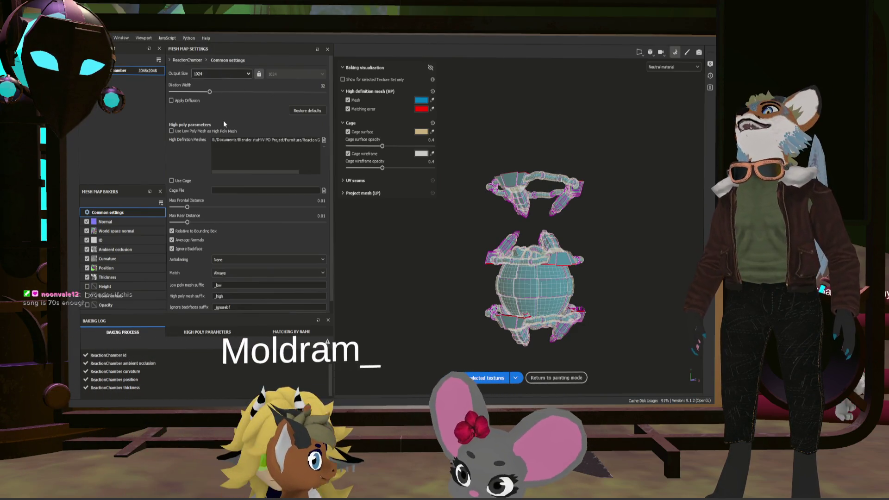
pyautogui.click(218, 132)
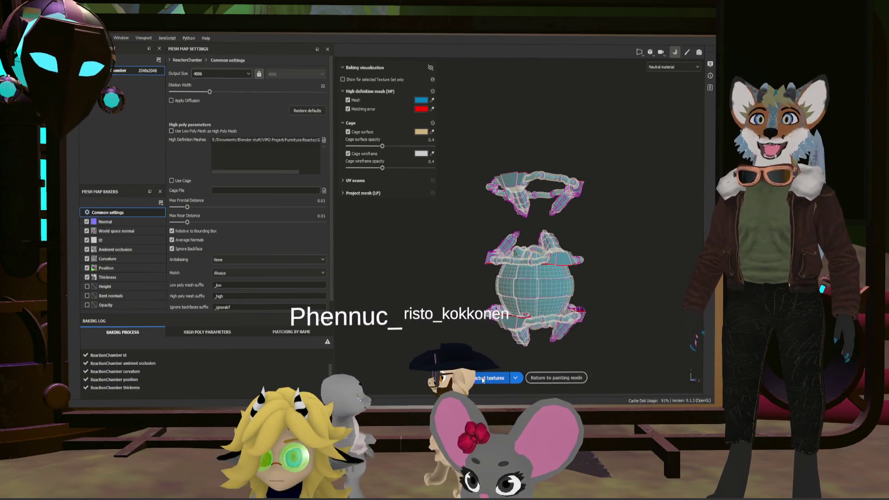
pyautogui.click(483, 379)
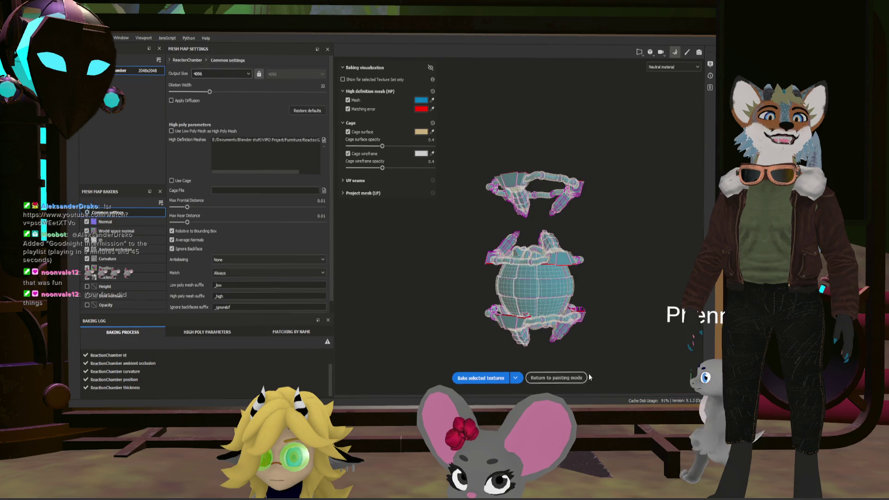
pyautogui.click(556, 378)
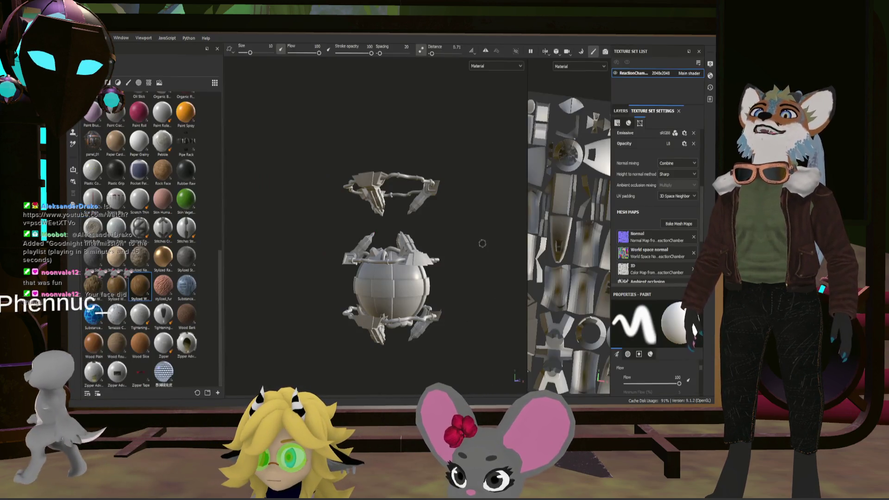
# Step: Orbit and pan around the baked reactor to view its front and sides
pyautogui.scroll(5, 413, 274)
pyautogui.scroll(-3, 413, 274)
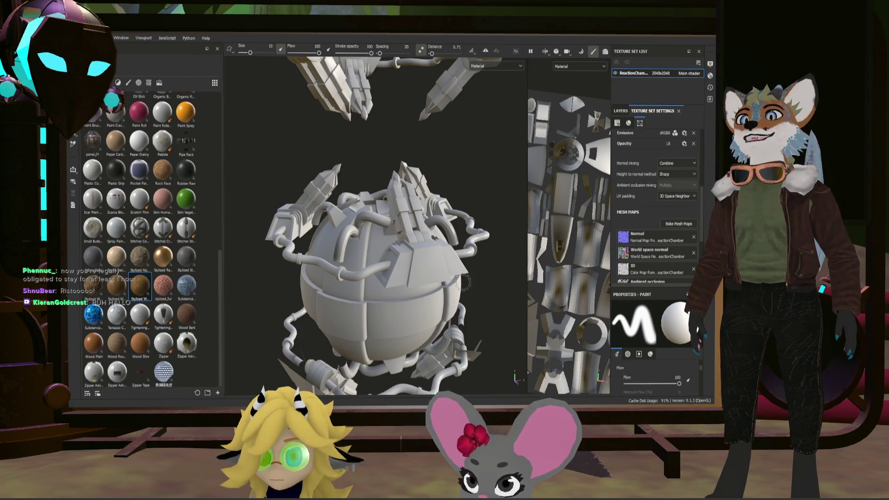
pyautogui.scroll(-2, 493, 299)
pyautogui.moveTo(491, 291)
pyautogui.keyDown('alt'); pyautogui.mouseDown()
pyautogui.moveTo(549, 289)
pyautogui.moveTo(527, 289)
pyautogui.mouseUp(); pyautogui.keyUp('alt')
pyautogui.moveTo(476, 265)
pyautogui.keyDown('alt'); pyautogui.mouseDown()
pyautogui.moveTo(438, 310)
pyautogui.moveTo(448, 273)
pyautogui.moveTo(459, 315)
pyautogui.moveTo(471, 312)
pyautogui.mouseUp(); pyautogui.keyUp('alt')
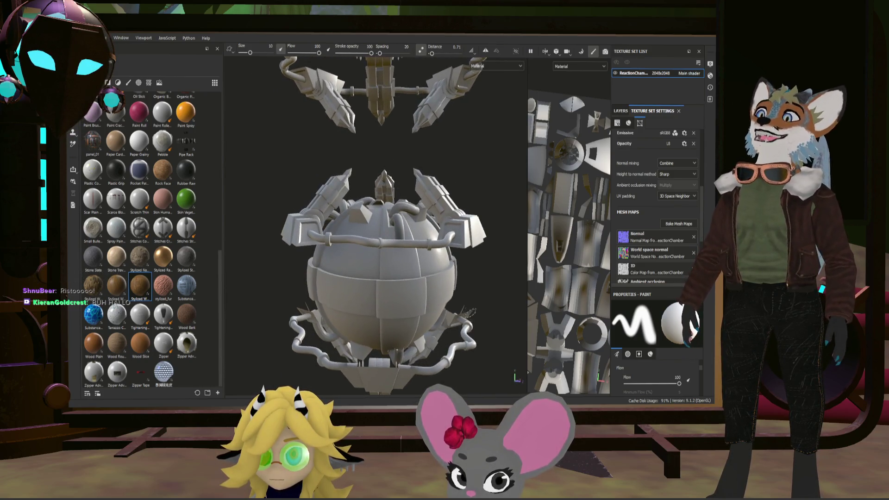
pyautogui.scroll(-2, 466, 309)
pyautogui.keyDown('alt'); pyautogui.moveTo(408, 303); pyautogui.dragTo(394, 303); pyautogui.keyUp('alt')
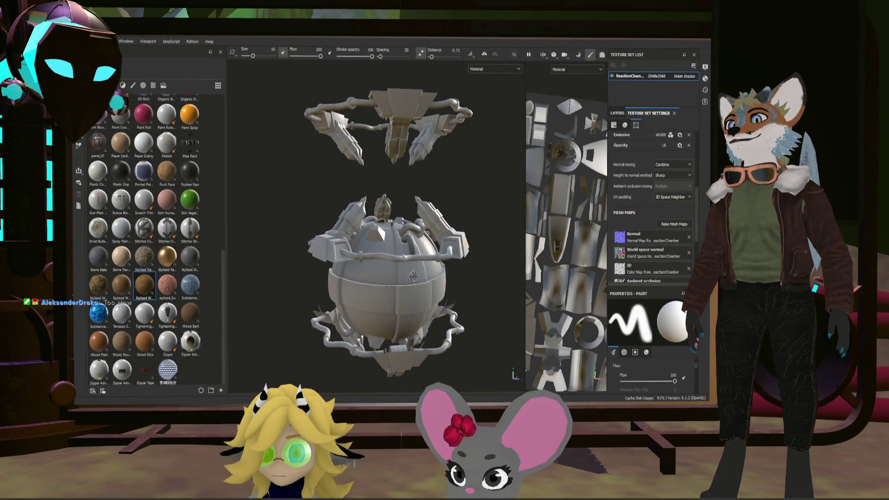
pyautogui.keyDown('alt'); pyautogui.moveTo(442, 286); pyautogui.dragTo(404, 297, button='middle'); pyautogui.keyUp('alt')
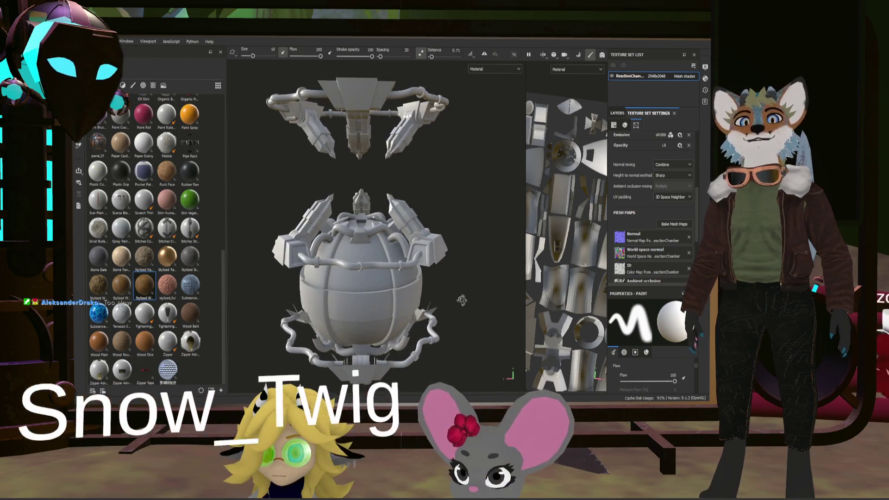
pyautogui.keyDown('alt'); pyautogui.moveTo(461, 300); pyautogui.dragTo(406, 300, button='middle'); pyautogui.keyUp('alt')
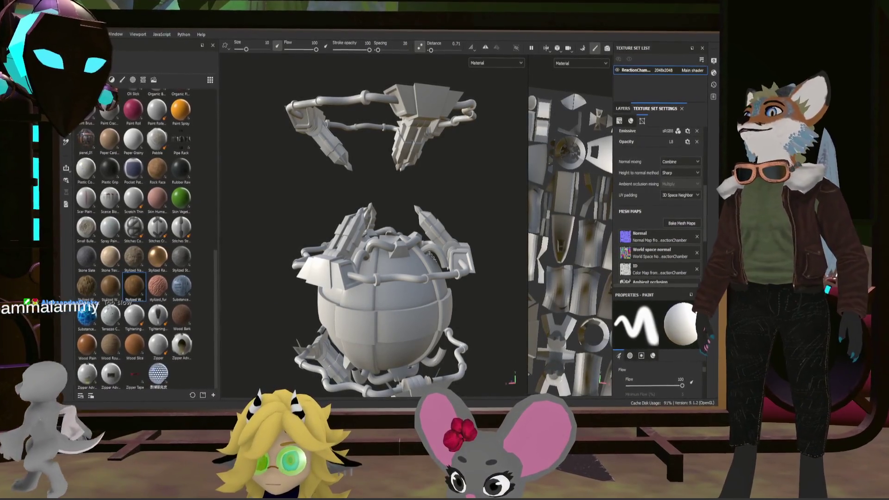
# Step: Centre the whole model, look down onto the sphere top, and show the layer stack
pyautogui.scroll(3, 370, 199)
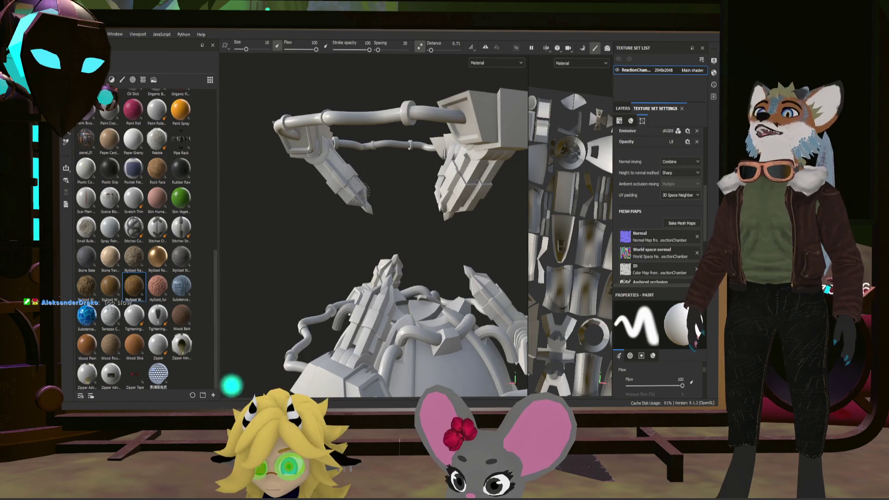
pyautogui.scroll(-3, 425, 245)
pyautogui.keyDown('alt'); pyautogui.moveTo(425, 246); pyautogui.dragTo(427, 193); pyautogui.keyUp('alt')
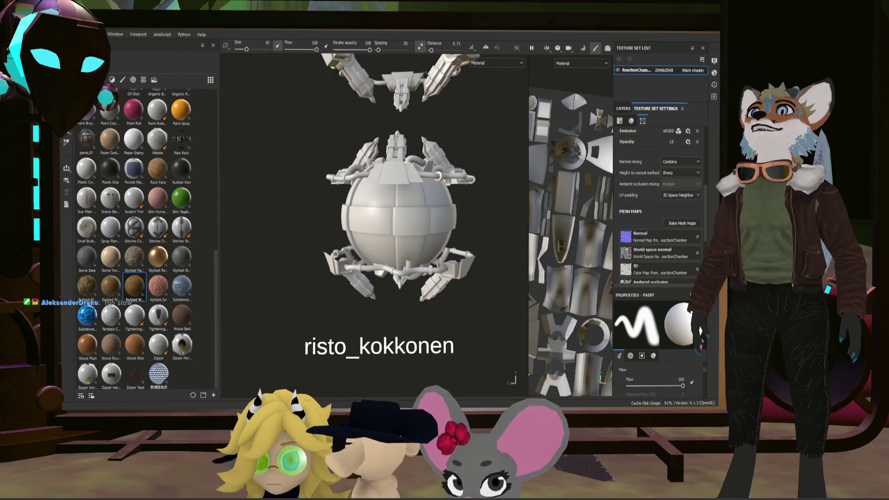
pyautogui.moveTo(445, 217)
pyautogui.keyDown('alt'); pyautogui.mouseDown()
pyautogui.moveTo(421, 209)
pyautogui.moveTo(417, 181)
pyautogui.mouseUp(); pyautogui.keyUp('alt')
pyautogui.scroll(3, 416, 181)
pyautogui.keyDown('alt'); pyautogui.moveTo(435, 221); pyautogui.dragTo(436, 245); pyautogui.keyUp('alt')
pyautogui.click(623, 108)
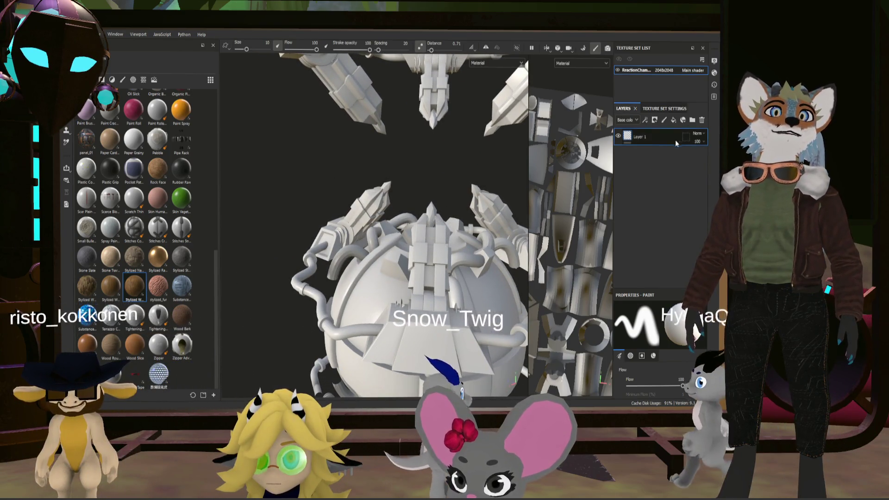
# Step: Add Fill layer 1 above Layer 1 as glossy brown metal with roughness 0.1307
pyautogui.click(674, 121)
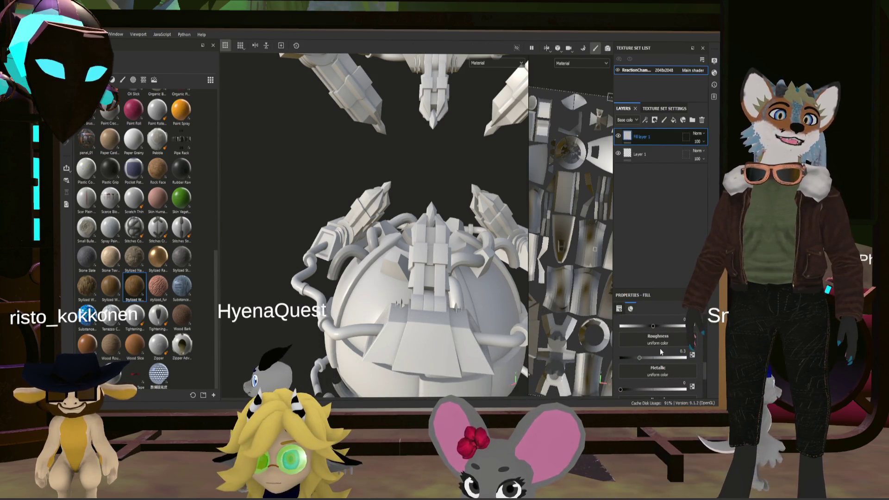
pyautogui.moveTo(408, 204)
pyautogui.keyDown('alt'); pyautogui.mouseDown()
pyautogui.moveTo(411, 240)
pyautogui.moveTo(458, 232)
pyautogui.mouseUp(); pyautogui.keyUp('alt')
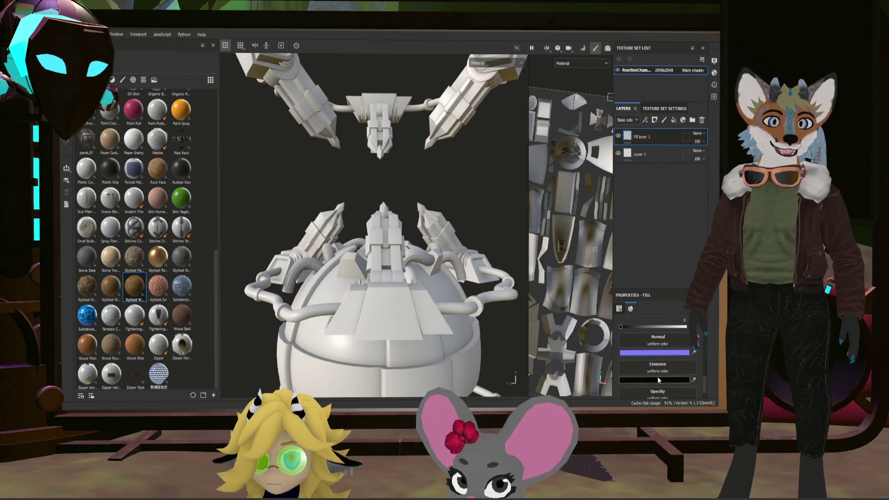
pyautogui.scroll(2, 657, 363)
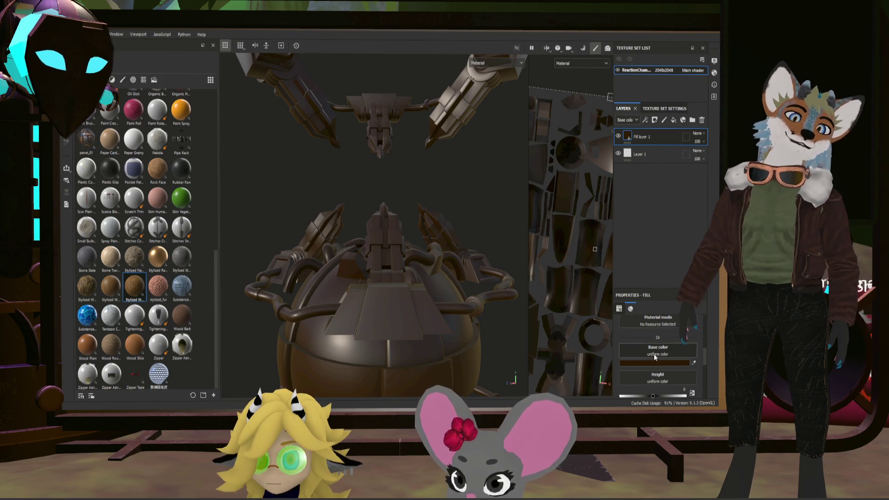
pyautogui.moveTo(635, 362); pyautogui.dragTo(702, 390)
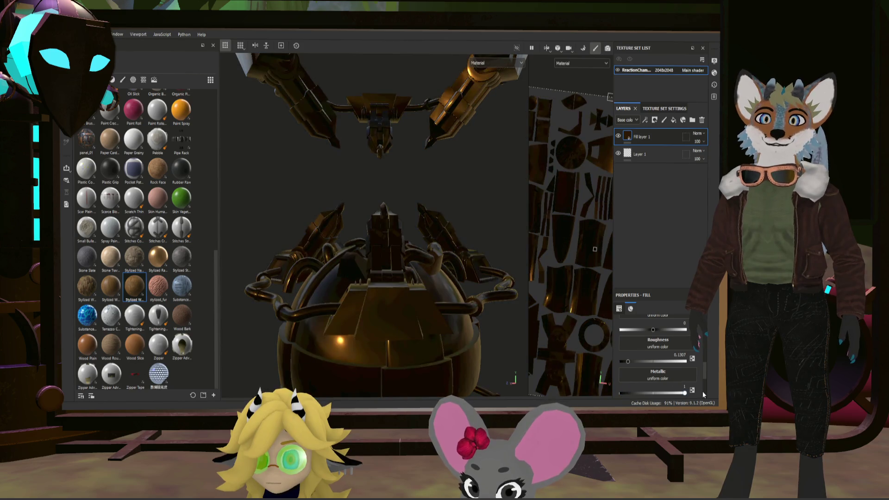
pyautogui.keyDown('alt'); pyautogui.moveTo(447, 263); pyautogui.dragTo(477, 272); pyautogui.keyUp('alt')
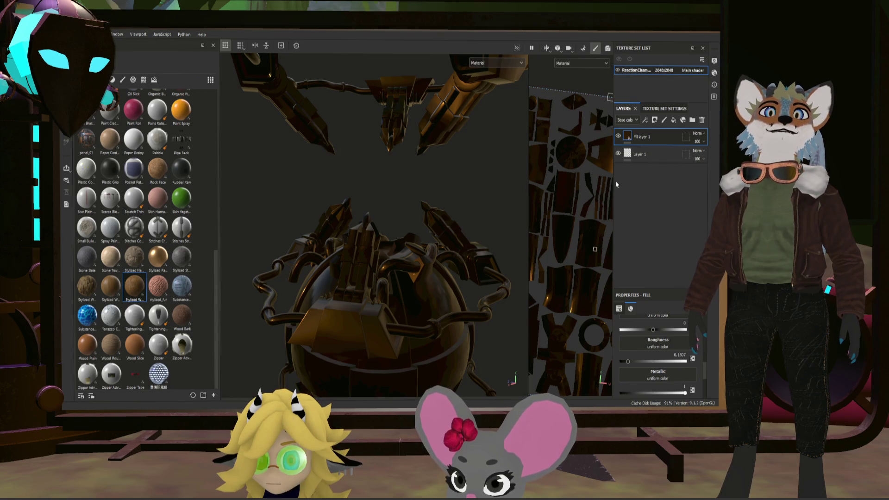
pyautogui.rightClick(620, 137)
# Step: Add a black mask to the brown layer and polygon-fill the central block faces
pyautogui.click(654, 147)
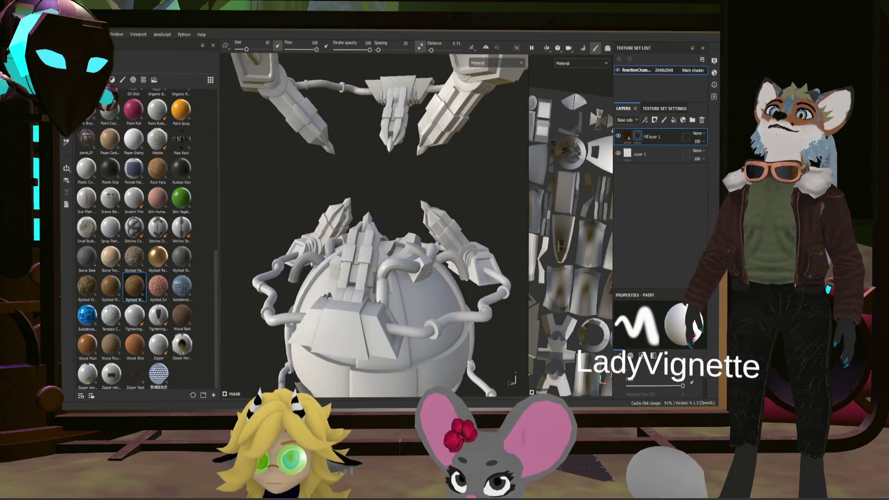
pyautogui.press('4')
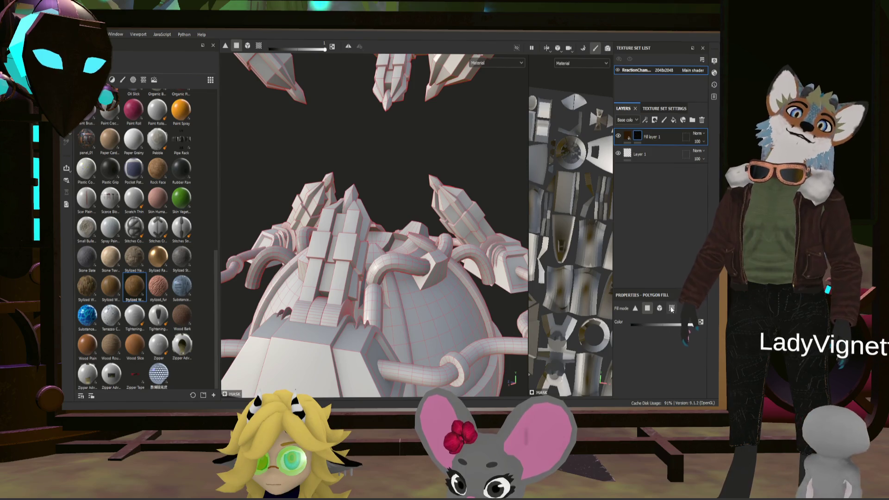
pyautogui.click(331, 277)
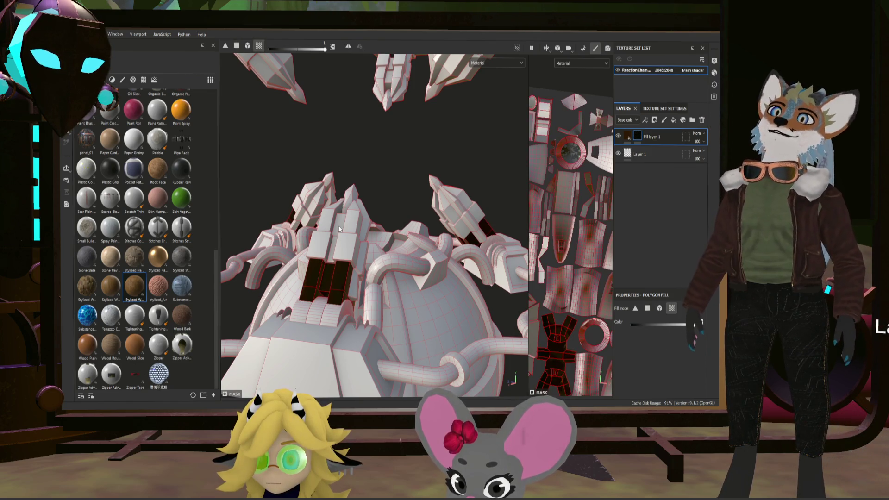
pyautogui.click(360, 216)
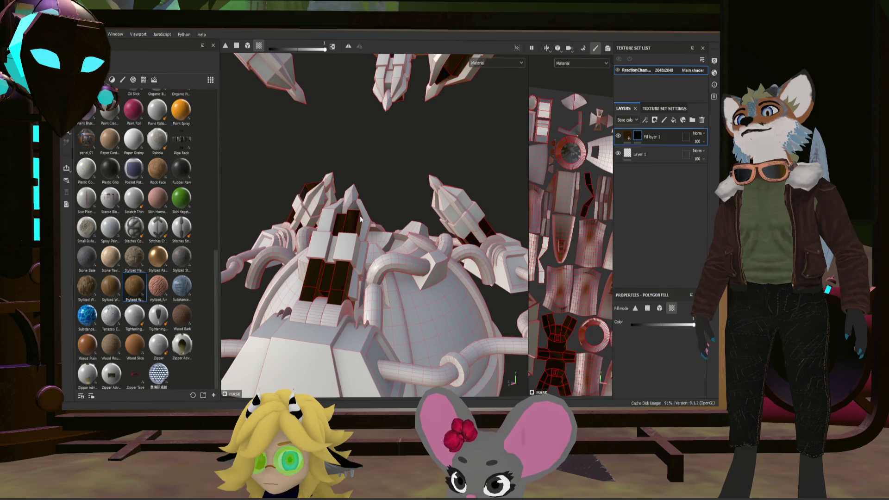
pyautogui.moveTo(383, 215)
pyautogui.keyDown('alt'); pyautogui.mouseDown()
pyautogui.moveTo(366, 192)
pyautogui.moveTo(397, 199)
pyautogui.moveTo(396, 212)
pyautogui.mouseUp(); pyautogui.keyUp('alt')
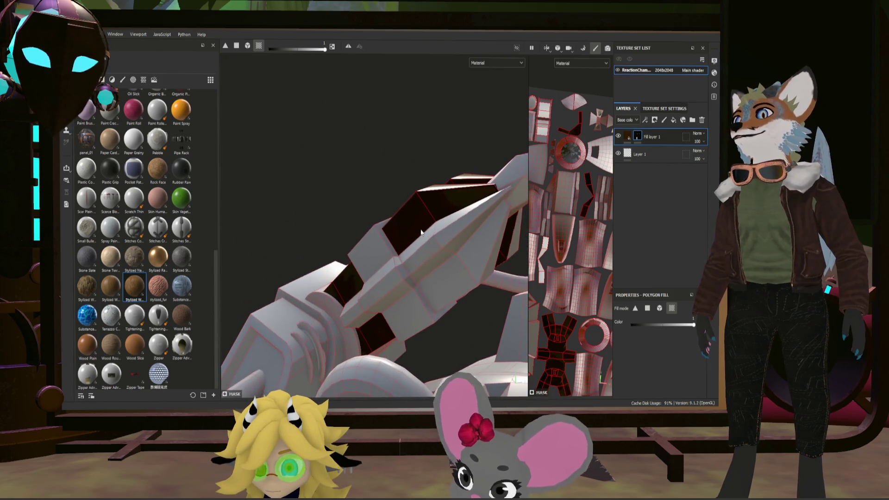
pyautogui.moveTo(483, 254)
pyautogui.keyDown('alt'); pyautogui.mouseDown()
pyautogui.moveTo(462, 246)
pyautogui.moveTo(425, 277)
pyautogui.moveTo(377, 258)
pyautogui.mouseUp(); pyautogui.keyUp('alt')
pyautogui.moveTo(469, 292)
pyautogui.keyDown('alt'); pyautogui.mouseDown()
pyautogui.moveTo(358, 256)
pyautogui.moveTo(398, 238)
pyautogui.moveTo(366, 257)
pyautogui.moveTo(381, 279)
pyautogui.moveTo(326, 269)
pyautogui.moveTo(260, 272)
pyautogui.moveTo(427, 282)
pyautogui.moveTo(456, 293)
pyautogui.moveTo(416, 250)
pyautogui.moveTo(443, 297)
pyautogui.moveTo(369, 310)
pyautogui.moveTo(395, 299)
pyautogui.moveTo(389, 307)
pyautogui.mouseUp(); pyautogui.keyUp('alt')
pyautogui.scroll(5, 351, 265)
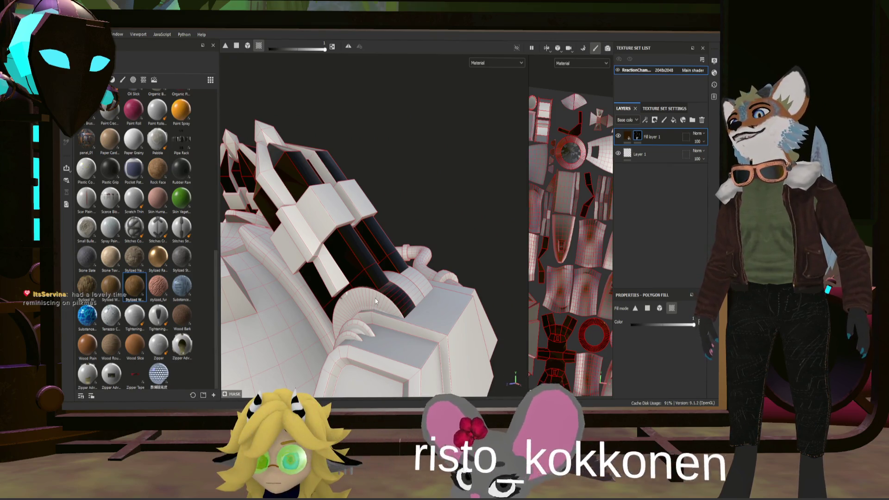
# Step: Reveal brown metal on the rounded end cap, then add Fill layer 2
pyautogui.click(377, 301)
pyautogui.moveTo(421, 286)
pyautogui.keyDown('alt'); pyautogui.mouseDown()
pyautogui.moveTo(301, 277)
pyautogui.moveTo(408, 201)
pyautogui.moveTo(430, 214)
pyautogui.moveTo(488, 220)
pyautogui.mouseUp(); pyautogui.keyUp('alt')
pyautogui.scroll(5, 410, 203)
pyautogui.scroll(-3, 488, 220)
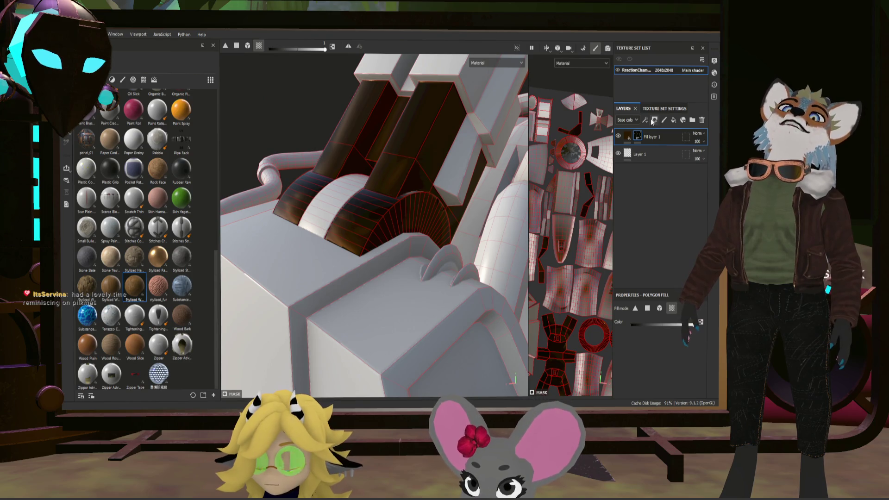
pyautogui.click(672, 122)
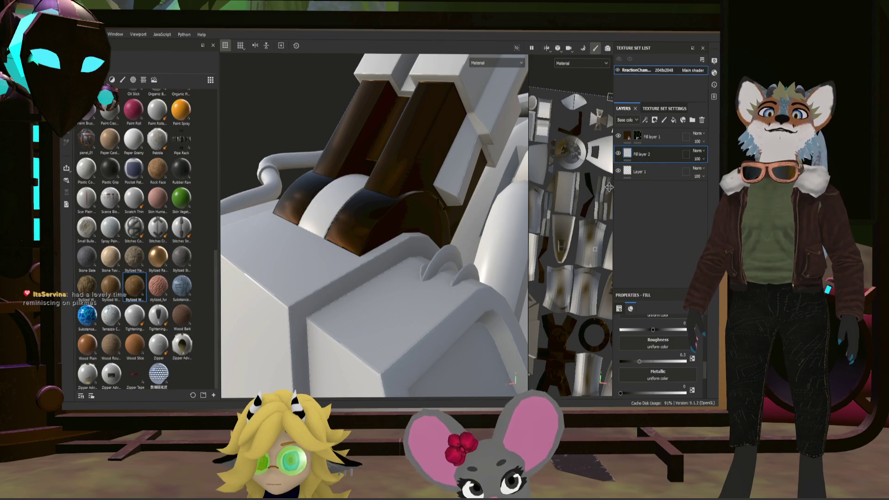
# Step: Give Fill layer 2 metallic roughness 0.1709 and a mask, then add Fill layer 3 on top
pyautogui.moveTo(639, 360)
pyautogui.mouseDown()
pyautogui.moveTo(631, 361)
pyautogui.moveTo(689, 370)
pyautogui.mouseUp()
pyautogui.scroll(-1, 644, 358)
pyautogui.moveTo(445, 296)
pyautogui.keyDown('alt'); pyautogui.mouseDown()
pyautogui.moveTo(414, 312)
pyautogui.moveTo(338, 294)
pyautogui.moveTo(379, 301)
pyautogui.mouseUp(); pyautogui.keyUp('alt')
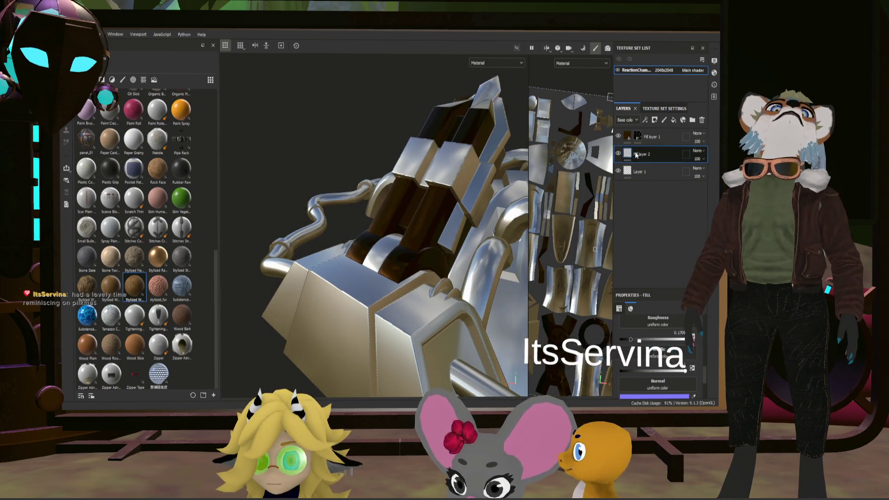
pyautogui.click(647, 163)
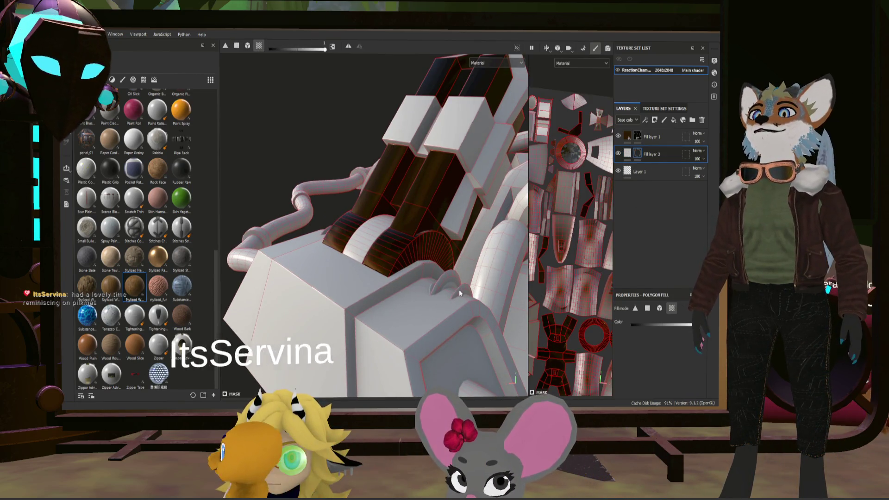
pyautogui.moveTo(443, 278)
pyautogui.keyDown('alt'); pyautogui.mouseDown()
pyautogui.moveTo(440, 288)
pyautogui.moveTo(246, 277)
pyautogui.moveTo(481, 278)
pyautogui.moveTo(338, 291)
pyautogui.moveTo(440, 279)
pyautogui.moveTo(407, 281)
pyautogui.moveTo(470, 259)
pyautogui.moveTo(468, 241)
pyautogui.moveTo(470, 252)
pyautogui.moveTo(435, 281)
pyautogui.mouseUp(); pyautogui.keyUp('alt')
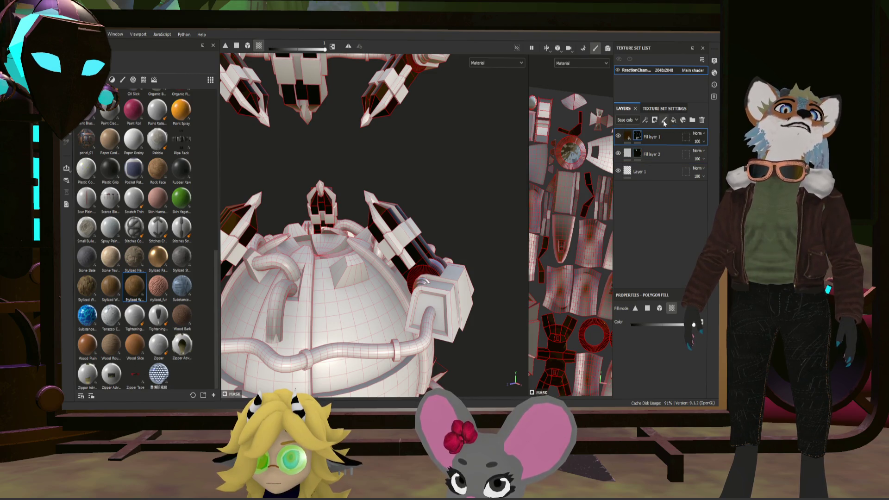
pyautogui.click(673, 120)
pyautogui.keyDown('alt'); pyautogui.moveTo(412, 266); pyautogui.dragTo(437, 262); pyautogui.keyUp('alt')
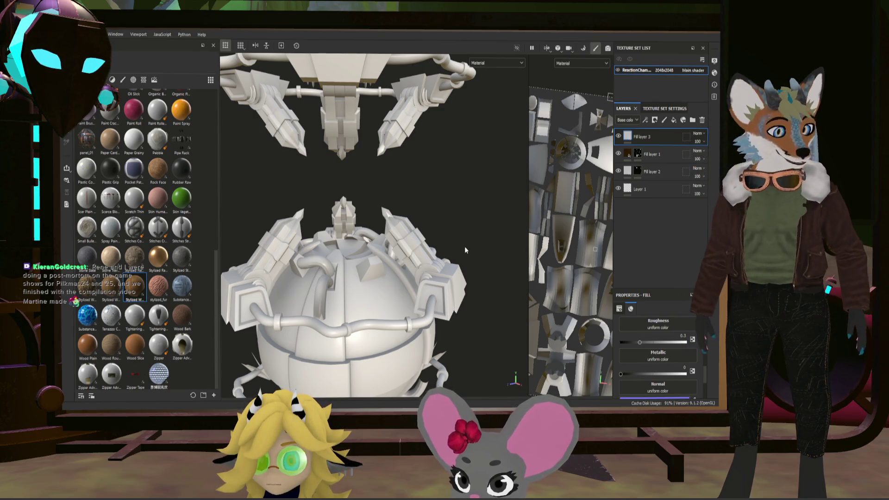
# Step: Make Fill layer 3 red at roughness 0.4925, mask it, and polygon-fill the pipe
pyautogui.moveTo(436, 337)
pyautogui.keyDown('alt'); pyautogui.mouseDown()
pyautogui.moveTo(399, 303)
pyautogui.moveTo(337, 316)
pyautogui.moveTo(436, 316)
pyautogui.moveTo(417, 330)
pyautogui.mouseUp(); pyautogui.keyUp('alt')
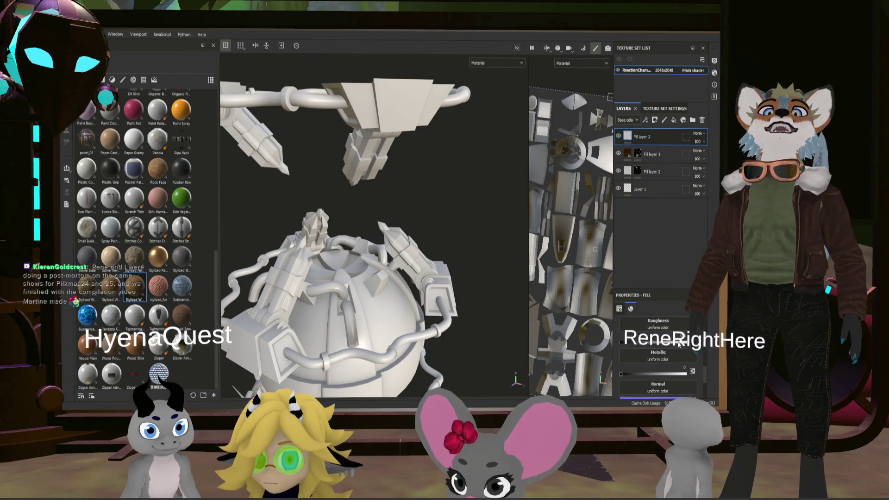
pyautogui.scroll(4, 678, 343)
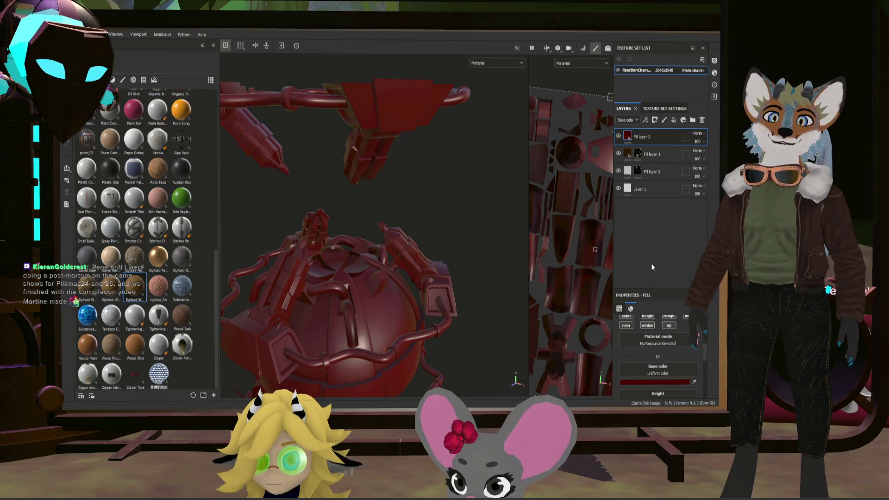
pyautogui.scroll(-4, 648, 357)
pyautogui.moveTo(642, 337); pyautogui.dragTo(653, 336)
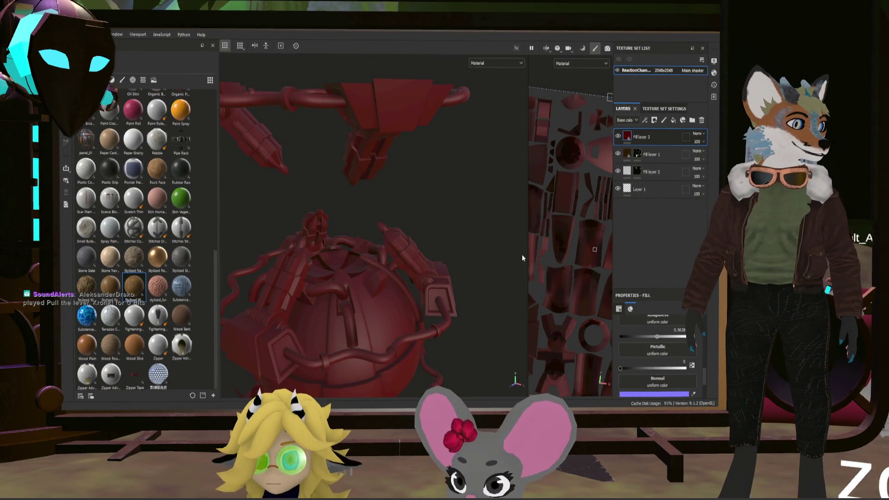
pyautogui.scroll(1, 575, 270)
pyautogui.scroll(2, 408, 292)
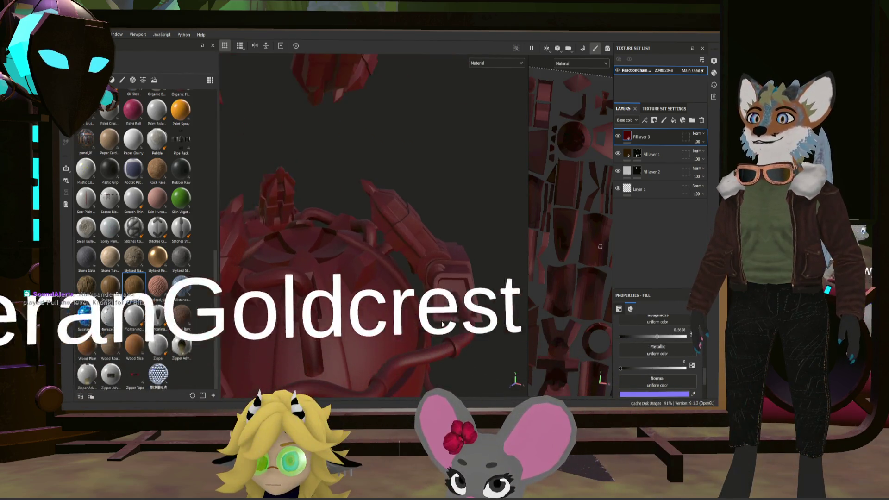
pyautogui.moveTo(425, 310)
pyautogui.keyDown('alt'); pyautogui.mouseDown()
pyautogui.moveTo(369, 298)
pyautogui.moveTo(561, 239)
pyautogui.mouseUp(); pyautogui.keyUp('alt')
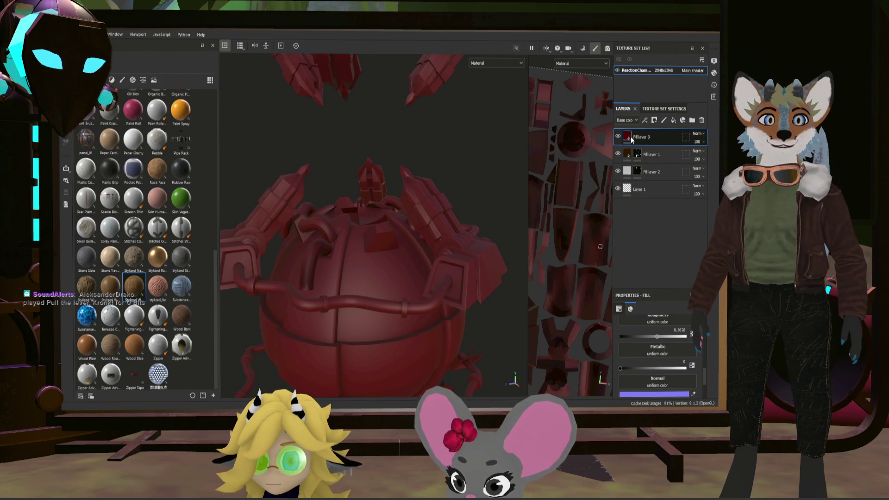
pyautogui.press('4')
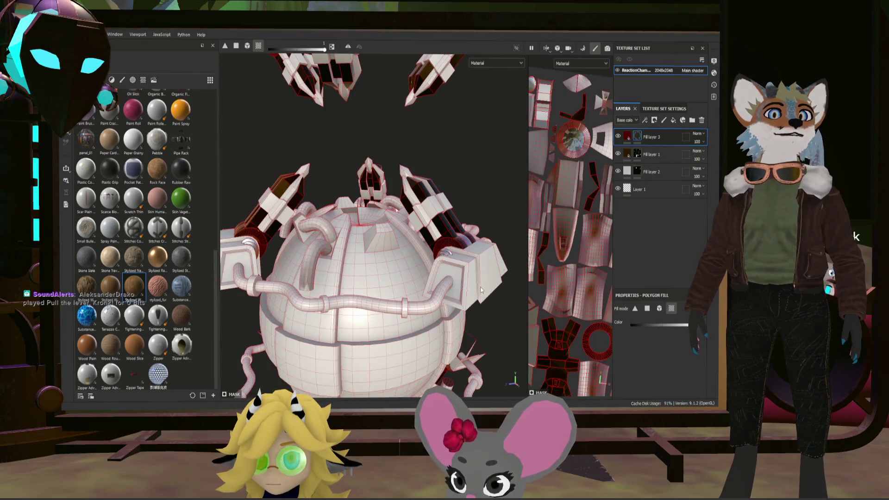
pyautogui.click(392, 304)
pyautogui.scroll(-5, 410, 318)
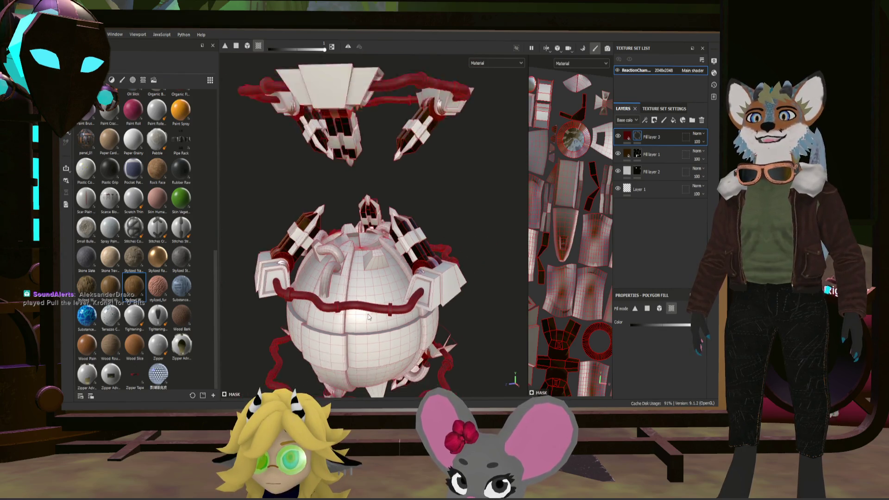